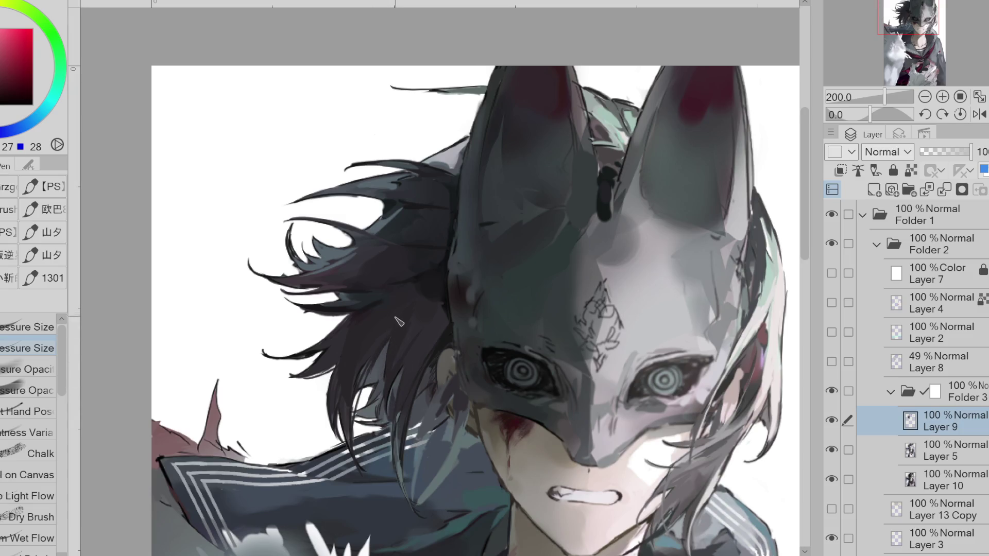
# Paint six thin dark strands into the left flyaway hair on Layer 9, then zoom back to 200%
pyautogui.scroll(5, 386, 360)
pyautogui.scroll(-3, 355, 328)
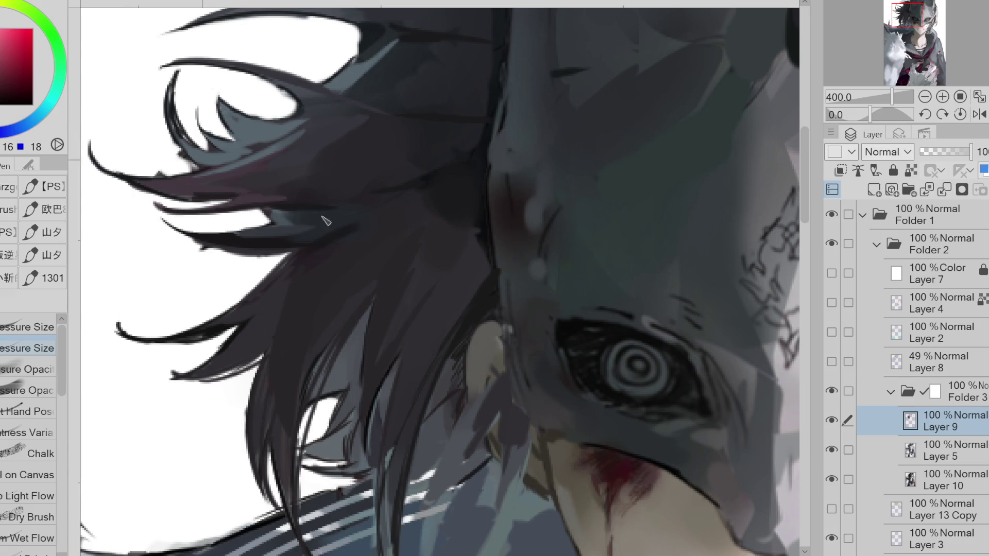
pyautogui.moveTo(377, 305); pyautogui.dragTo(338, 355)
pyautogui.moveTo(378, 280); pyautogui.dragTo(330, 332)
pyautogui.moveTo(333, 279)
pyautogui.mouseDown()
pyautogui.moveTo(304, 371)
pyautogui.moveTo(301, 455)
pyautogui.mouseUp()
pyautogui.moveTo(391, 310); pyautogui.dragTo(376, 360)
pyautogui.moveTo(419, 303); pyautogui.dragTo(380, 365)
pyautogui.moveTo(405, 323); pyautogui.dragTo(383, 349)
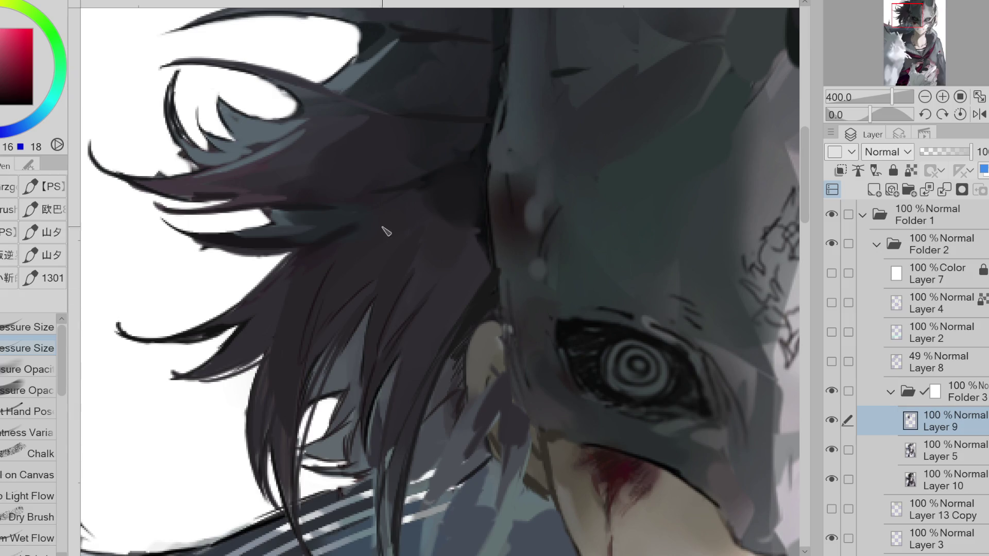
pyautogui.scroll(-2, 422, 200)
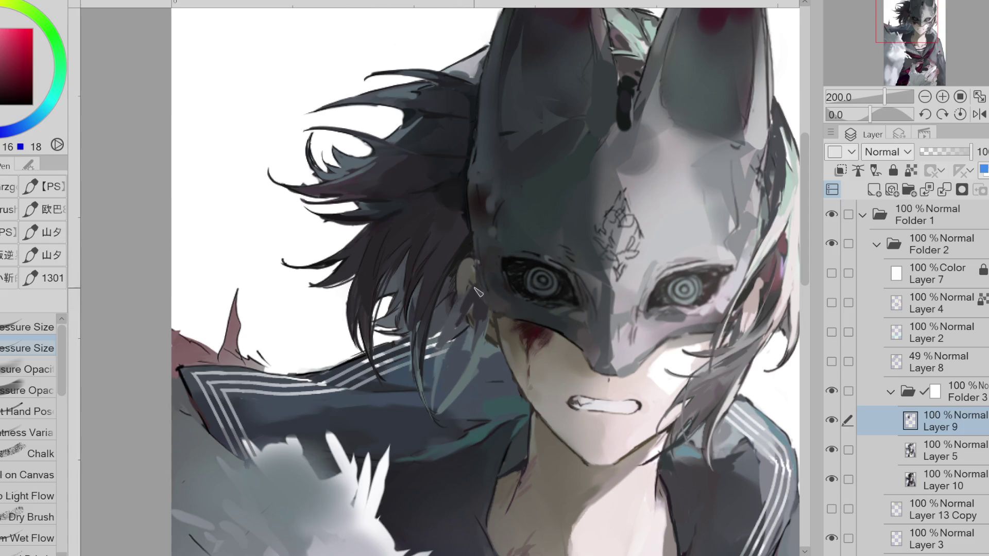
# Paint thin dark strands over the collar stripes using blues, reds and magentas sampled from the hair
pyautogui.moveTo(447, 315); pyautogui.dragTo(433, 420)
pyautogui.keyDown('alt'); pyautogui.click(452, 285); pyautogui.keyUp('alt')
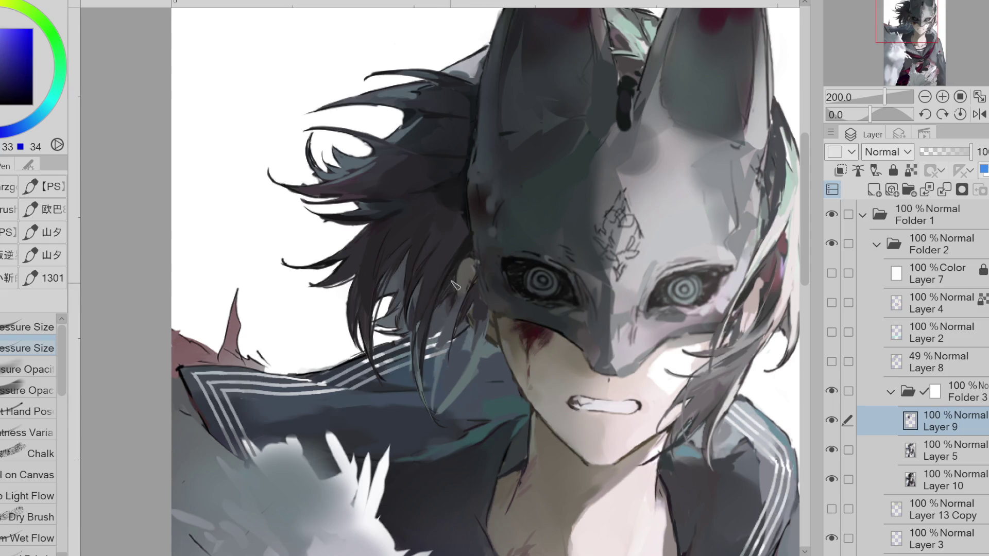
pyautogui.keyDown('alt'); pyautogui.click(455, 285); pyautogui.keyUp('alt')
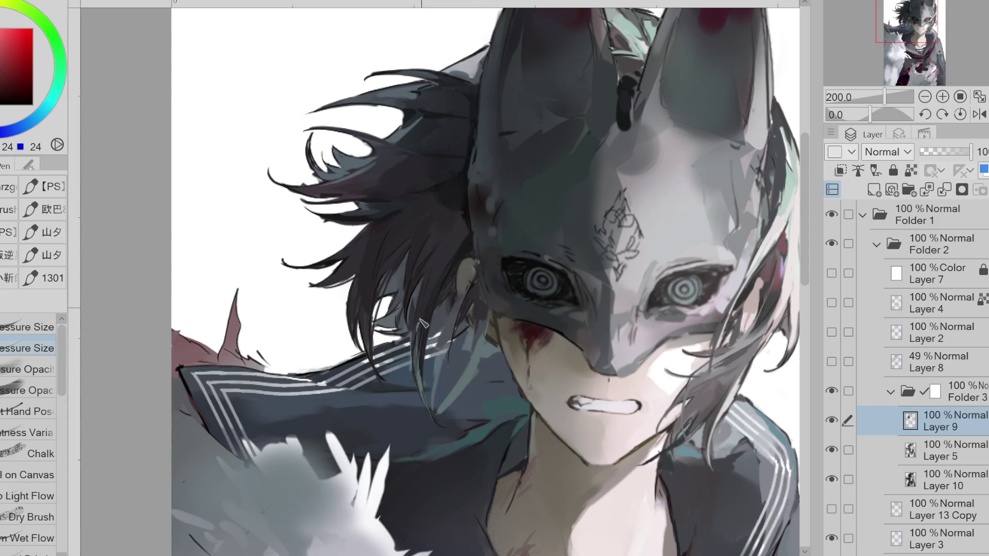
pyautogui.keyDown('alt'); pyautogui.click(402, 320); pyautogui.keyUp('alt')
pyautogui.keyDown('alt'); pyautogui.click(378, 320); pyautogui.keyUp('alt')
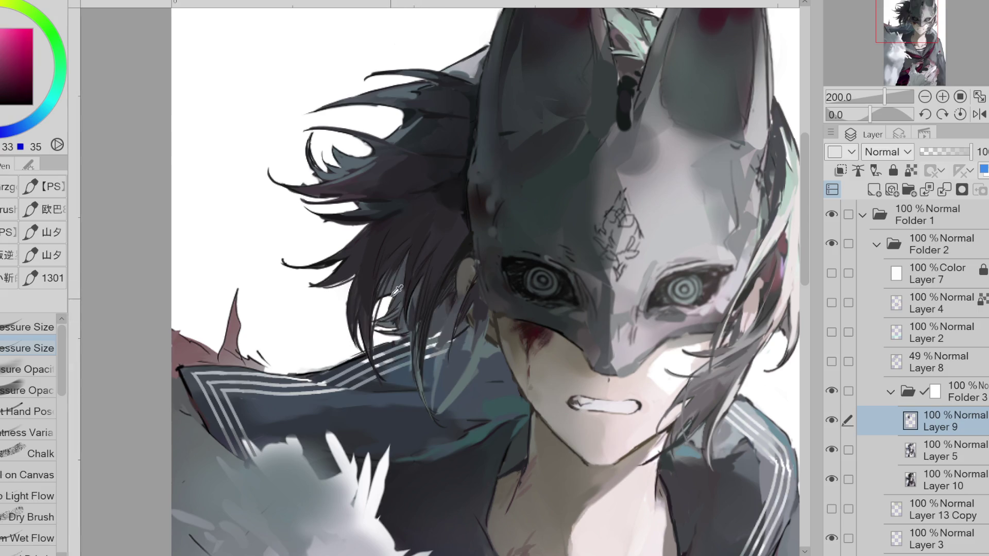
pyautogui.keyDown('alt'); pyautogui.click(376, 235); pyautogui.keyUp('alt')
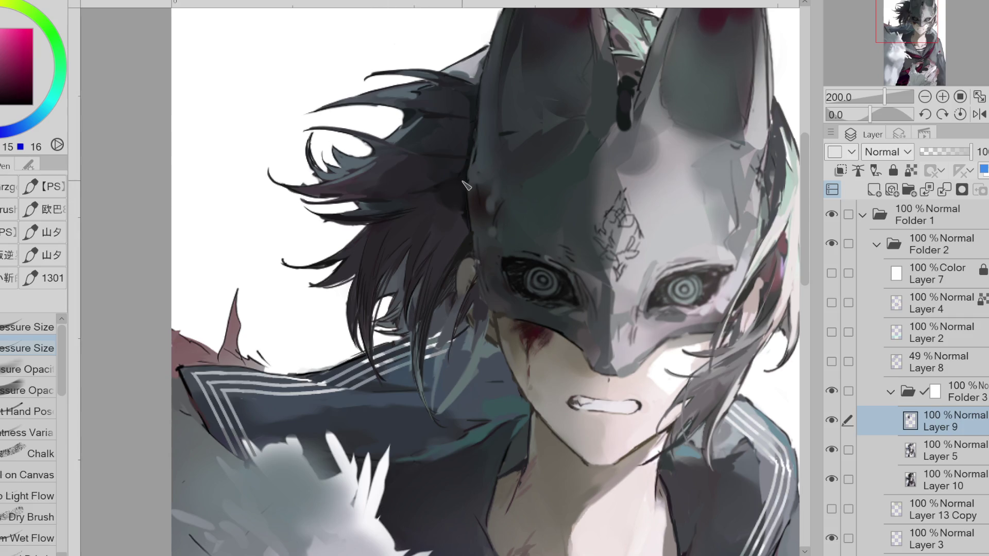
pyautogui.moveTo(416, 344); pyautogui.dragTo(423, 399)
# Sample more purples and blues from the hair, plus the navy of the collar and clothing
pyautogui.keyDown('alt'); pyautogui.click(411, 170); pyautogui.keyUp('alt')
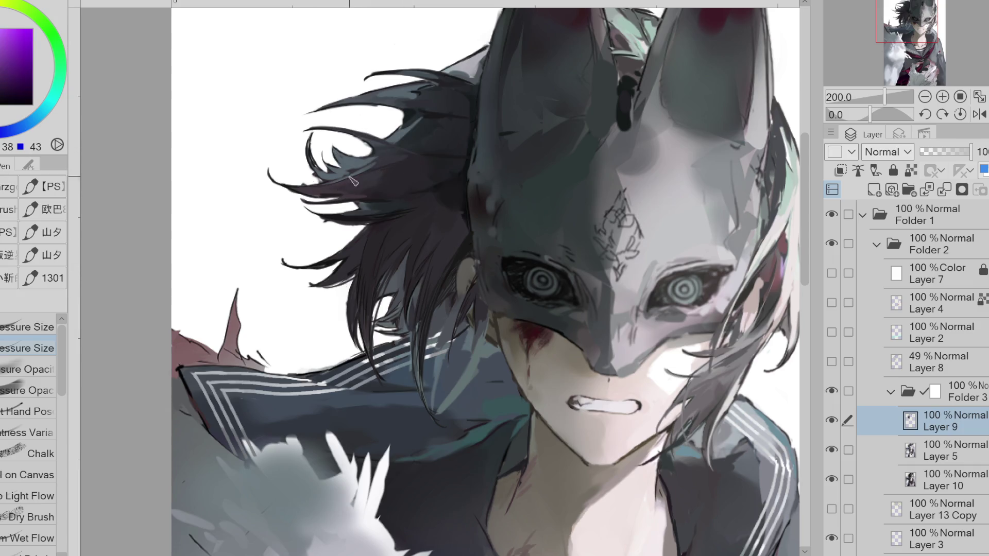
pyautogui.keyDown('alt'); pyautogui.click(453, 188); pyautogui.keyUp('alt')
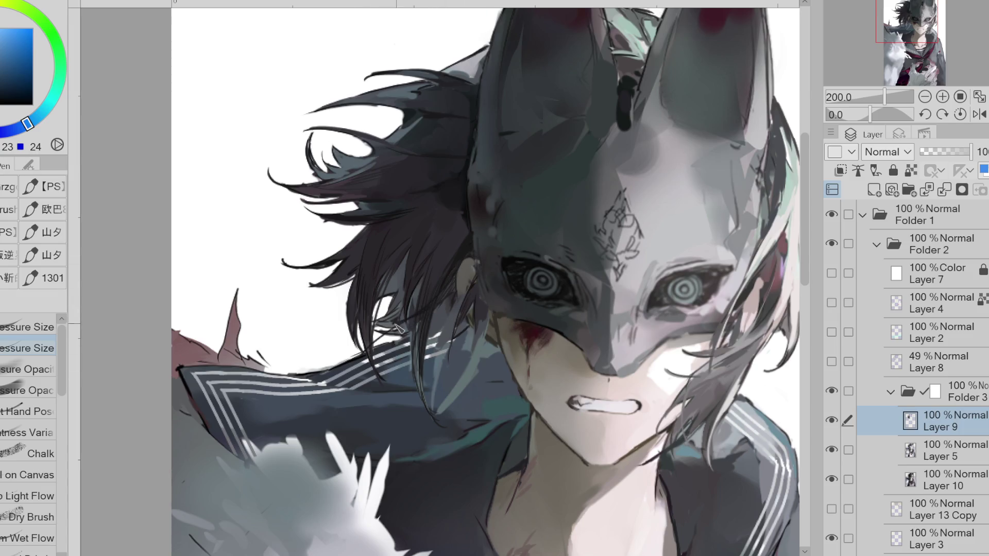
pyautogui.keyDown('alt'); pyautogui.click(411, 324); pyautogui.keyUp('alt')
pyautogui.keyDown('alt'); pyautogui.click(366, 359); pyautogui.keyUp('alt')
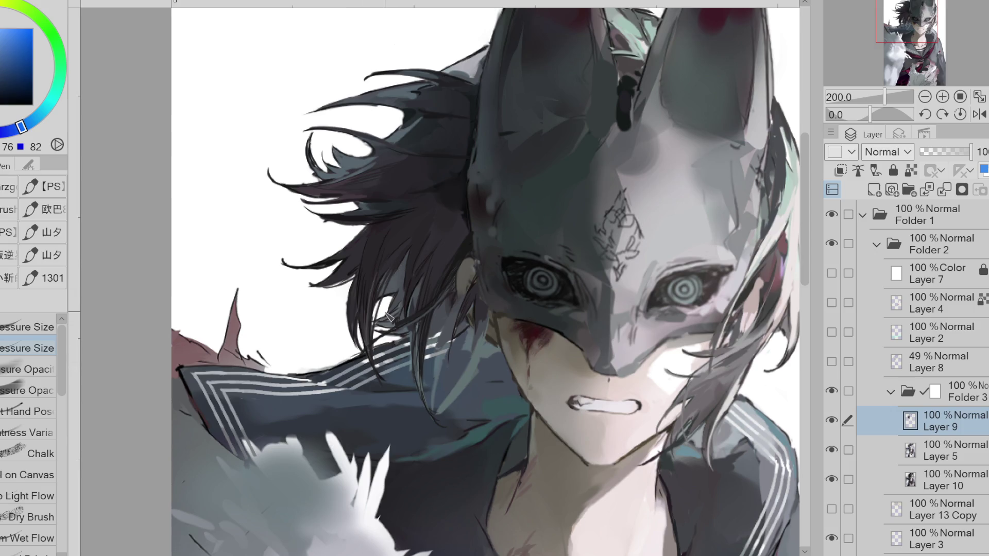
pyautogui.keyDown('alt'); pyautogui.click(360, 232); pyautogui.keyUp('alt')
pyautogui.keyDown('alt'); pyautogui.click(354, 226); pyautogui.keyUp('alt')
pyautogui.press('g')
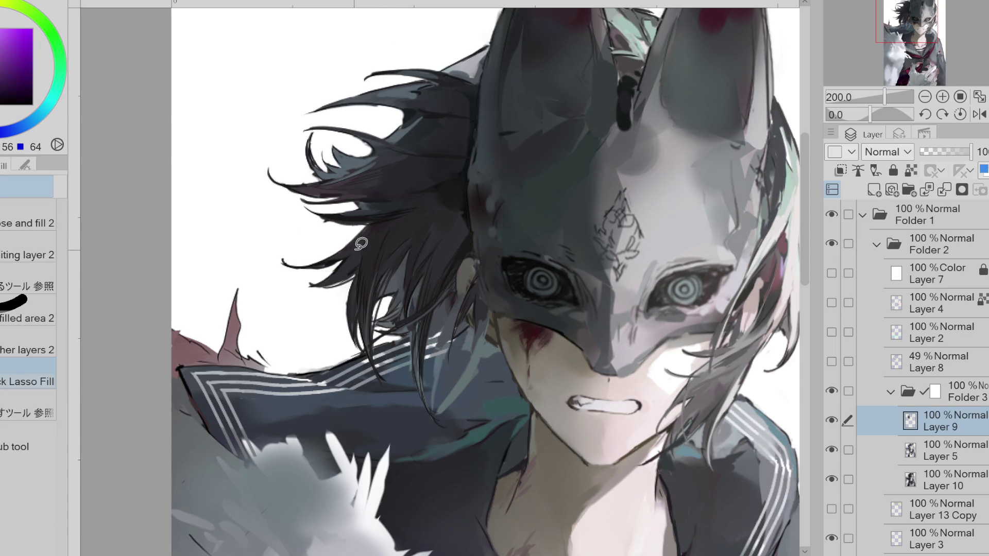
pyautogui.keyDown('alt'); pyautogui.click(374, 206); pyautogui.keyUp('alt')
pyautogui.keyDown('alt'); pyautogui.click(368, 212); pyautogui.keyUp('alt')
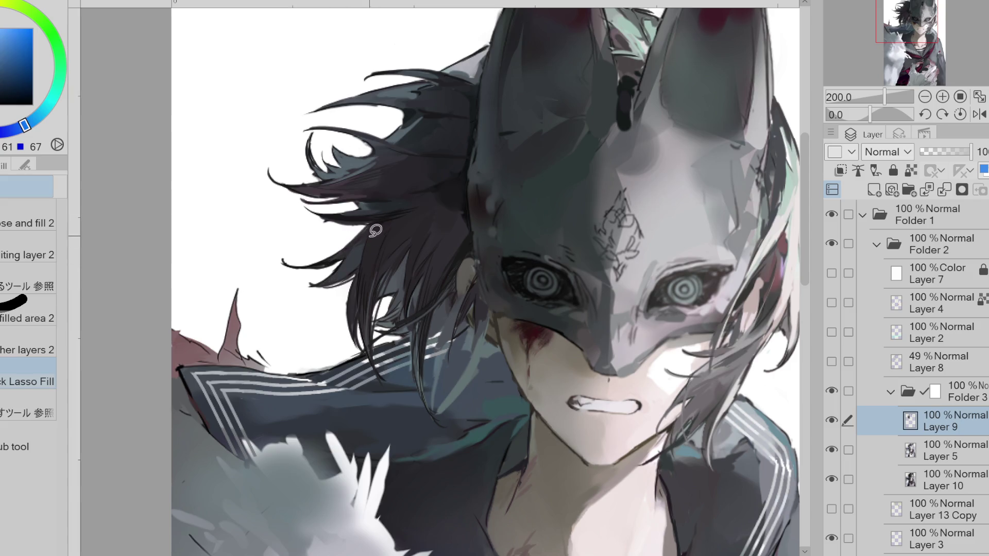
pyautogui.press('p')
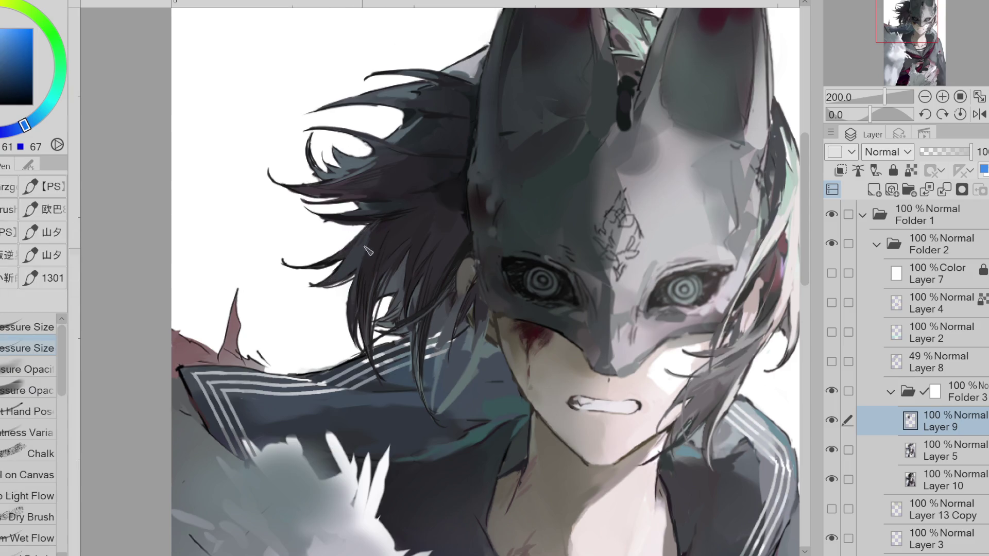
pyautogui.keyDown('alt'); pyautogui.click(482, 323); pyautogui.keyUp('alt')
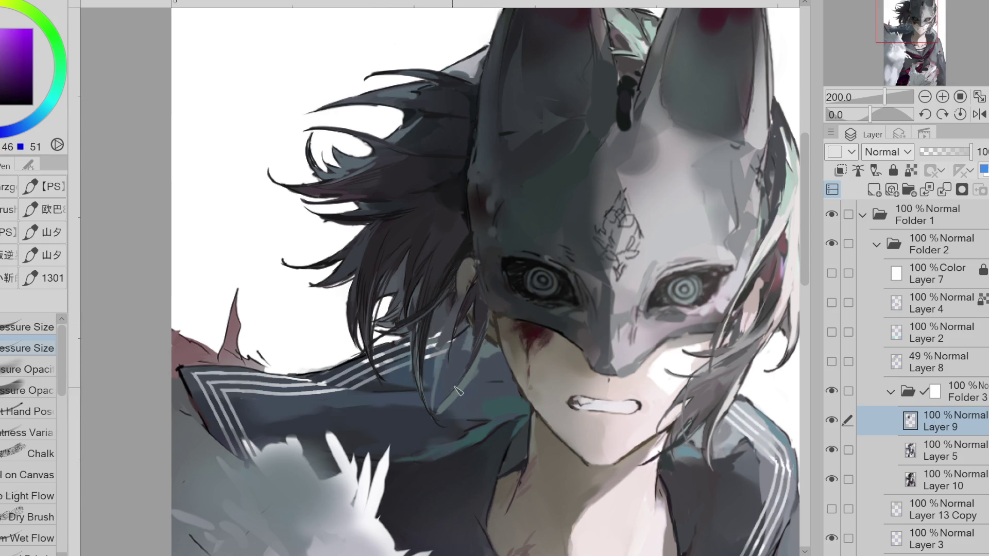
pyautogui.keyDown('alt'); pyautogui.click(433, 371); pyautogui.keyUp('alt')
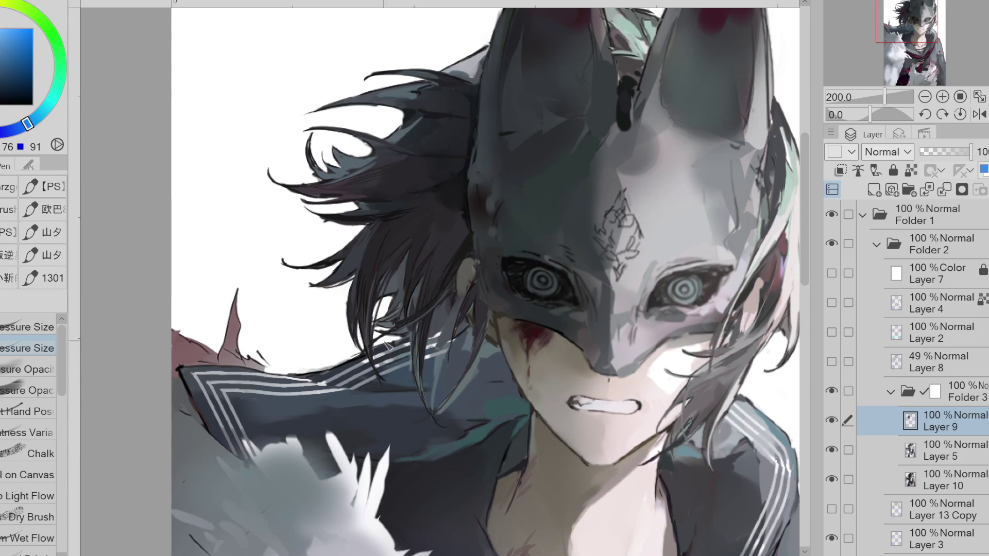
# Switch to the eraser, select Layer 9 and toggle its visibility to compare the hair strokes
pyautogui.press('e')
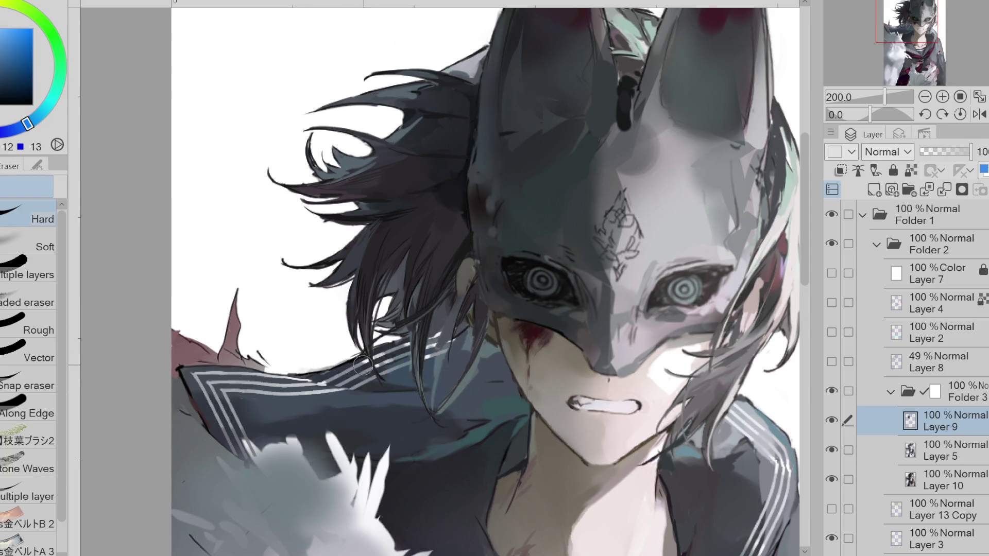
pyautogui.hotkey('alt', '[')
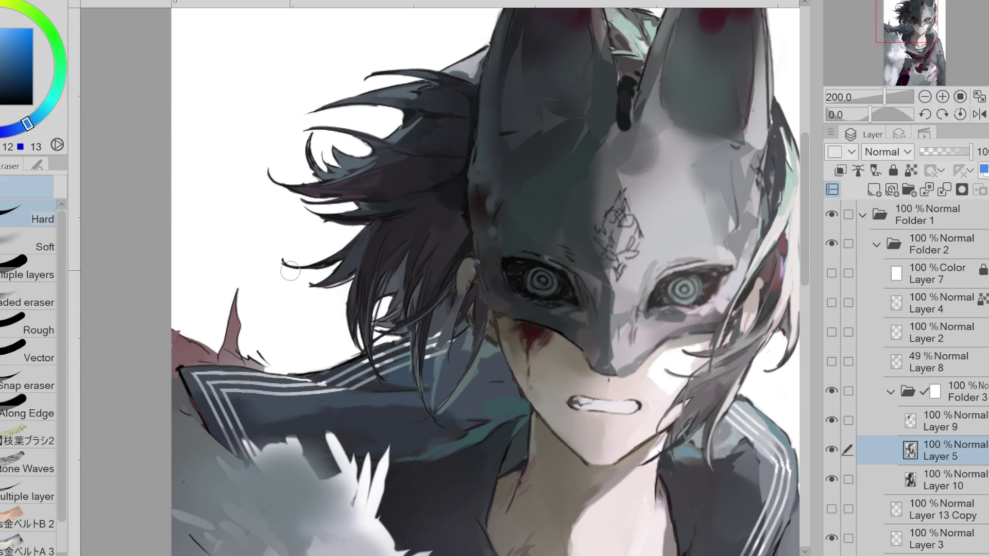
pyautogui.click(945, 474)
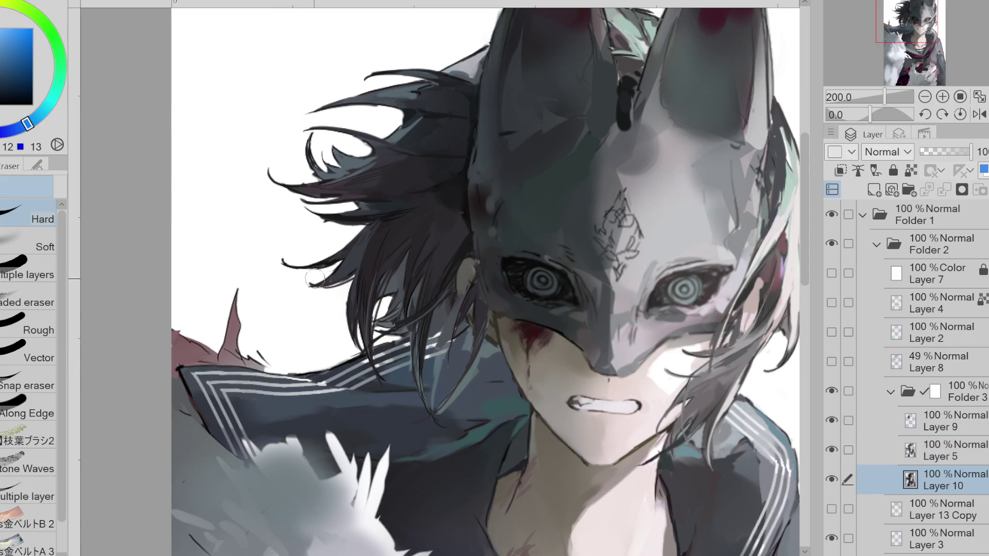
pyautogui.hotkey('alt', ']')
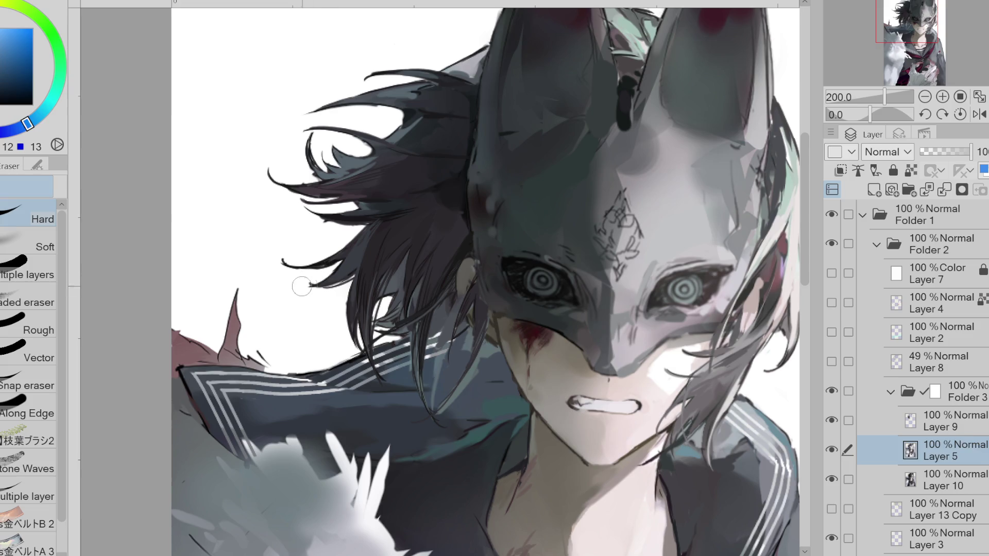
pyautogui.hotkey('alt', ']')
pyautogui.click(833, 421)
pyautogui.click(834, 421)
pyautogui.click(833, 421)
pyautogui.click(833, 421)
pyautogui.click(833, 421)
pyautogui.click(833, 422)
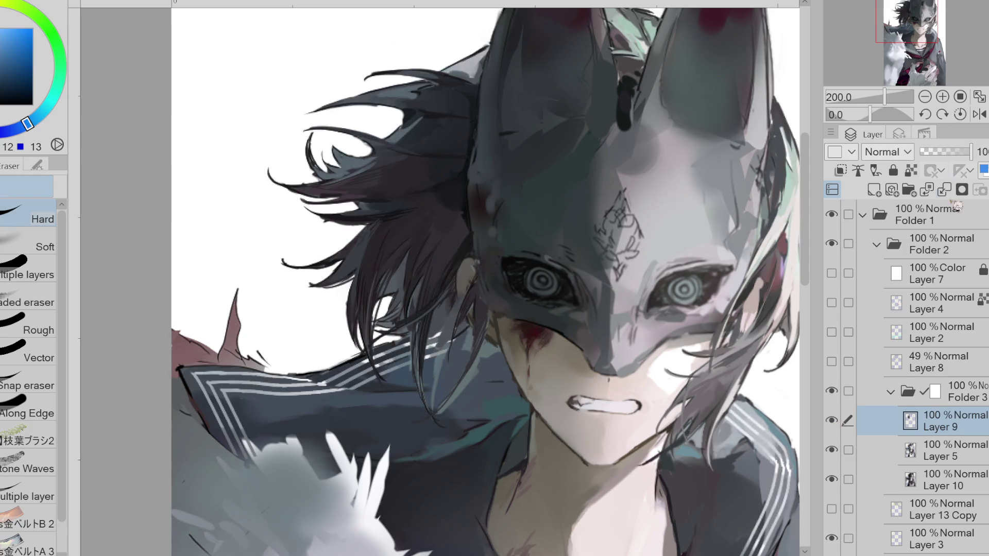
# Merge Layer 9 down into Layer 5 and keep working on Layer 5
pyautogui.hotkey('ctrl', 'e')
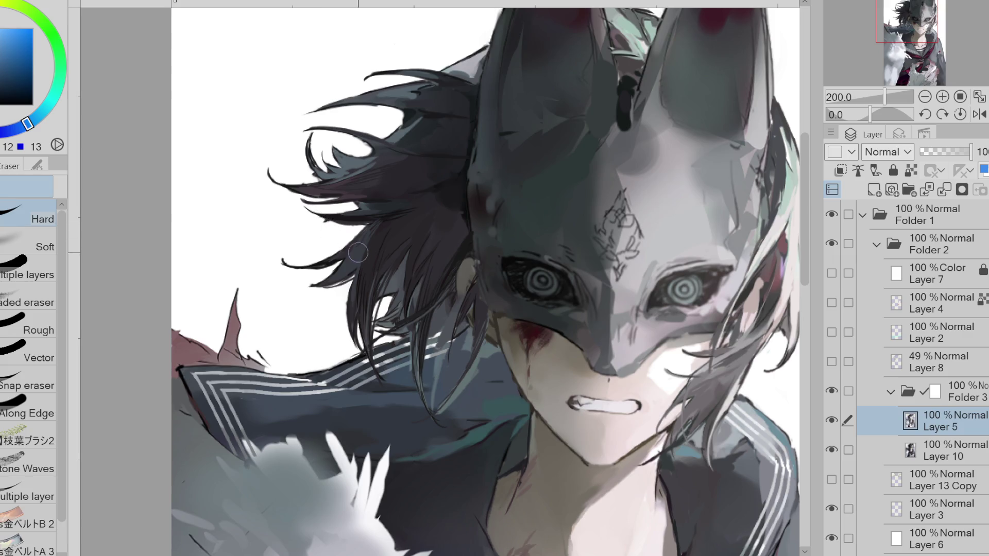
pyautogui.hotkey('alt', '[')
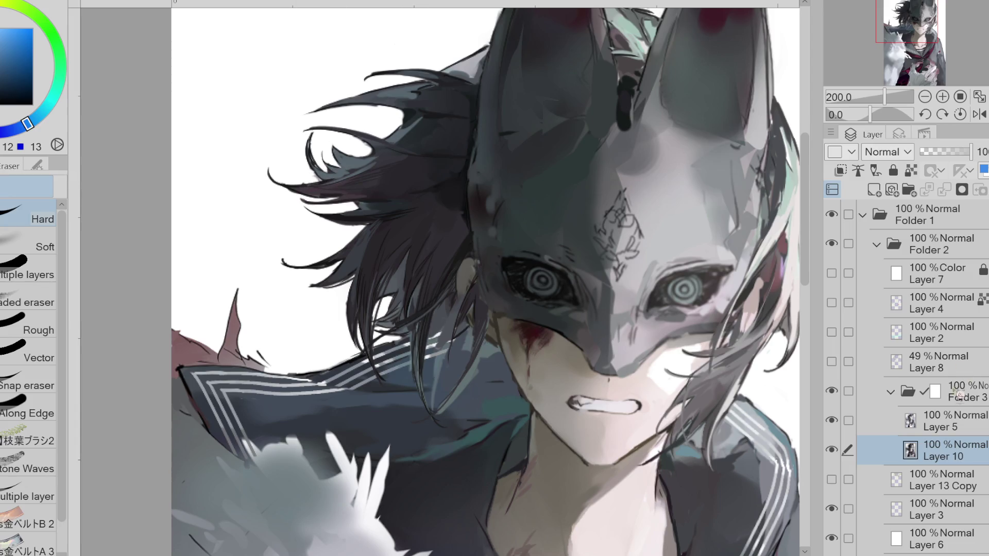
pyautogui.click(951, 425)
# Sample hair, shirt and face colours, then outline the ear's edge with a dark line
pyautogui.press('p')
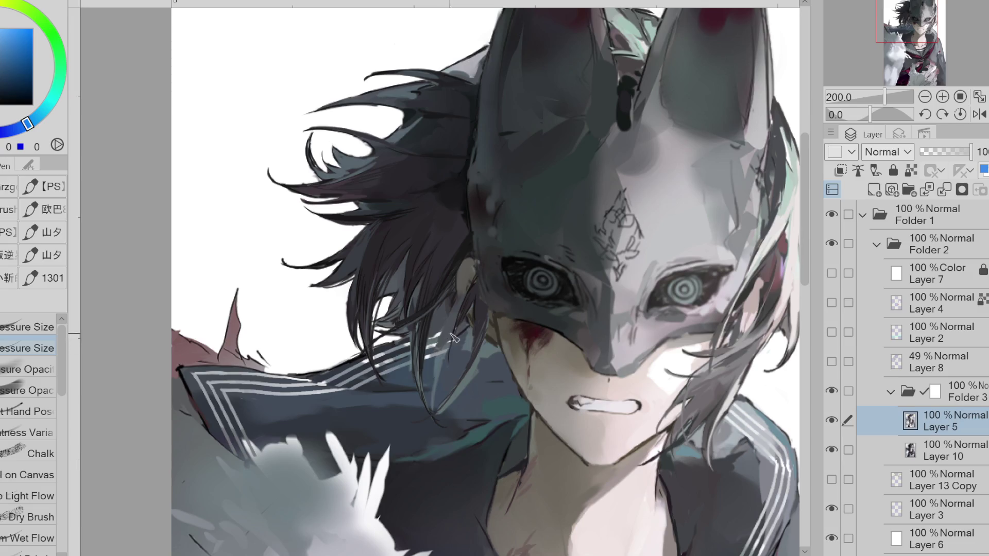
pyautogui.keyDown('alt'); pyautogui.click(456, 306); pyautogui.keyUp('alt')
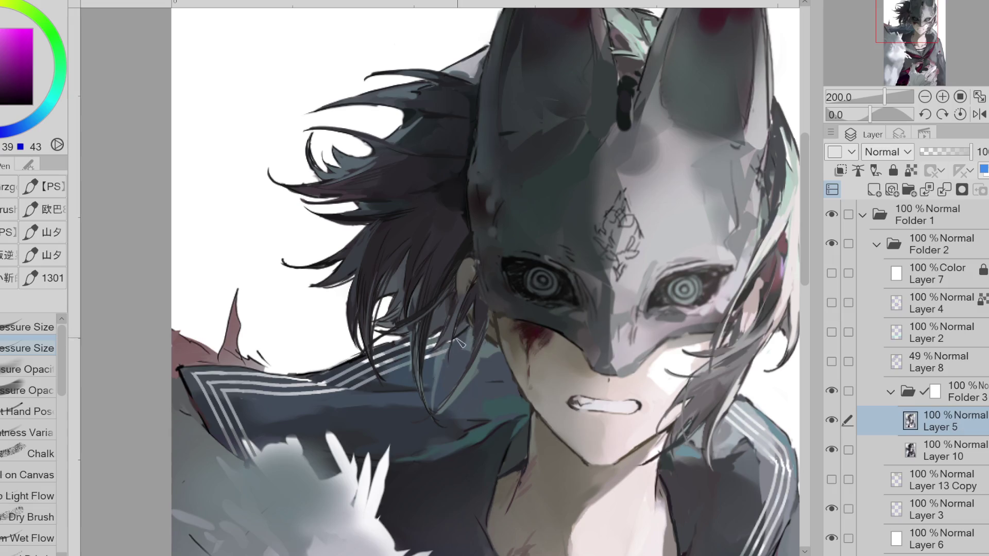
pyautogui.click(831, 362)
pyautogui.click(832, 362)
pyautogui.keyDown('alt'); pyautogui.click(457, 357); pyautogui.keyUp('alt')
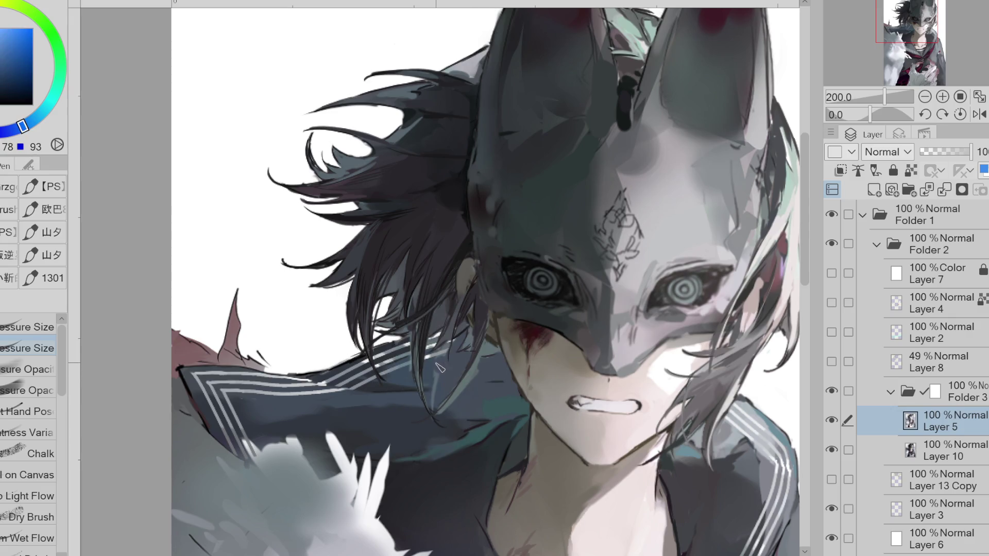
pyautogui.keyDown('alt'); pyautogui.click(435, 390); pyautogui.keyUp('alt')
pyautogui.keyDown('alt'); pyautogui.click(448, 358); pyautogui.keyUp('alt')
pyautogui.keyDown('alt'); pyautogui.click(450, 353); pyautogui.keyUp('alt')
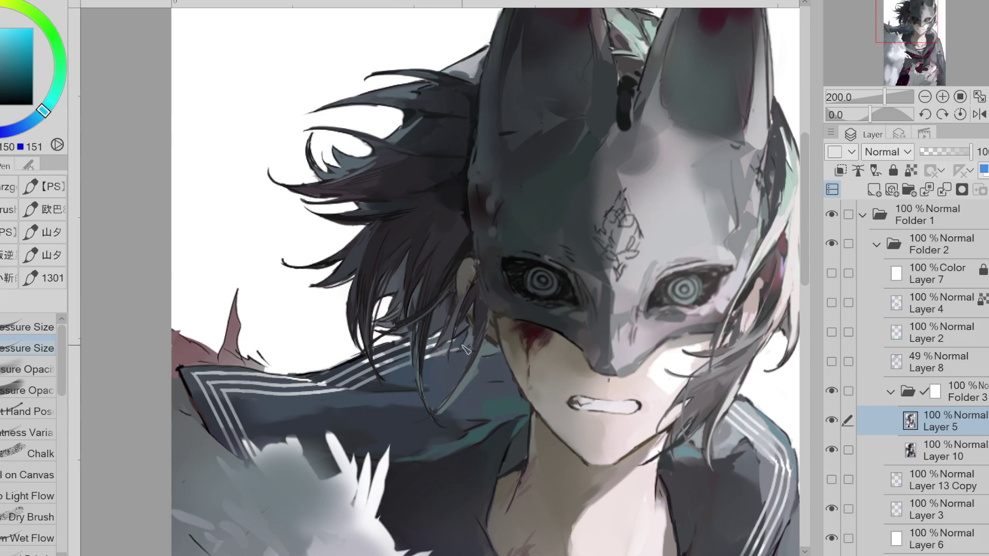
pyautogui.keyDown('alt'); pyautogui.click(493, 324); pyautogui.keyUp('alt')
pyautogui.keyDown('alt'); pyautogui.click(527, 319); pyautogui.keyUp('alt')
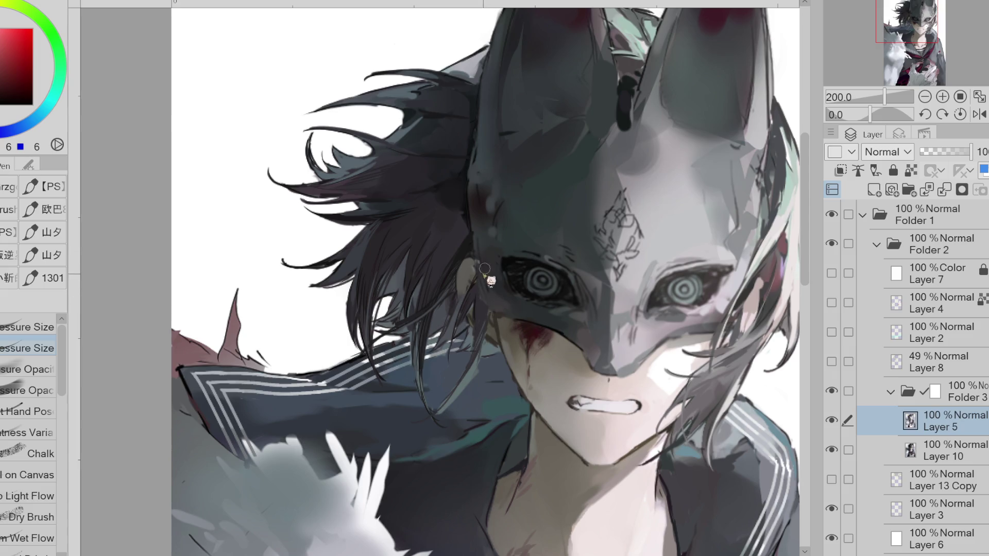
pyautogui.moveTo(477, 262); pyautogui.dragTo(490, 316)
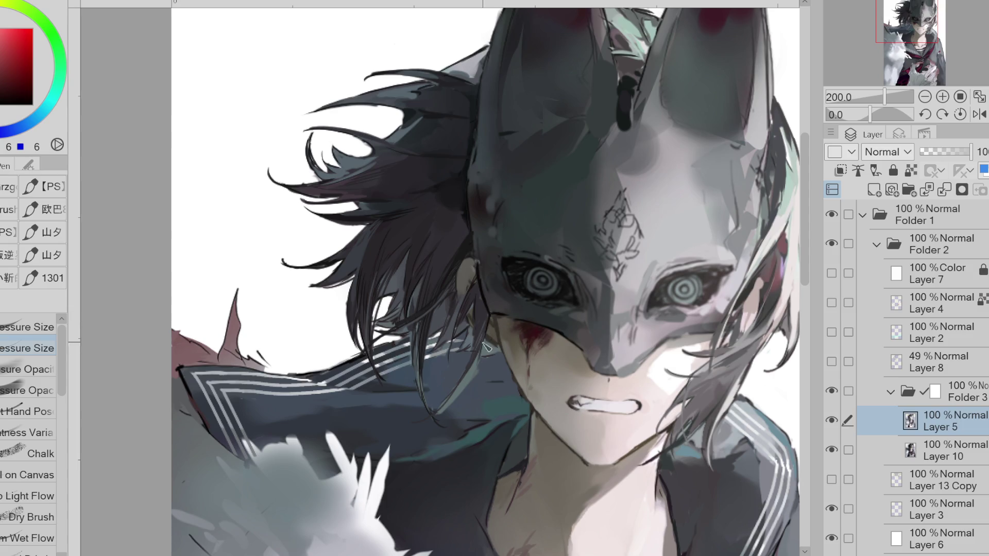
# Add short dark strands down the hair over the collar in sampled jacket blues
pyautogui.moveTo(444, 405); pyautogui.dragTo(422, 422)
pyautogui.keyDown('alt'); pyautogui.click(462, 406); pyautogui.keyUp('alt')
pyautogui.keyDown('alt'); pyautogui.click(442, 416); pyautogui.keyUp('alt')
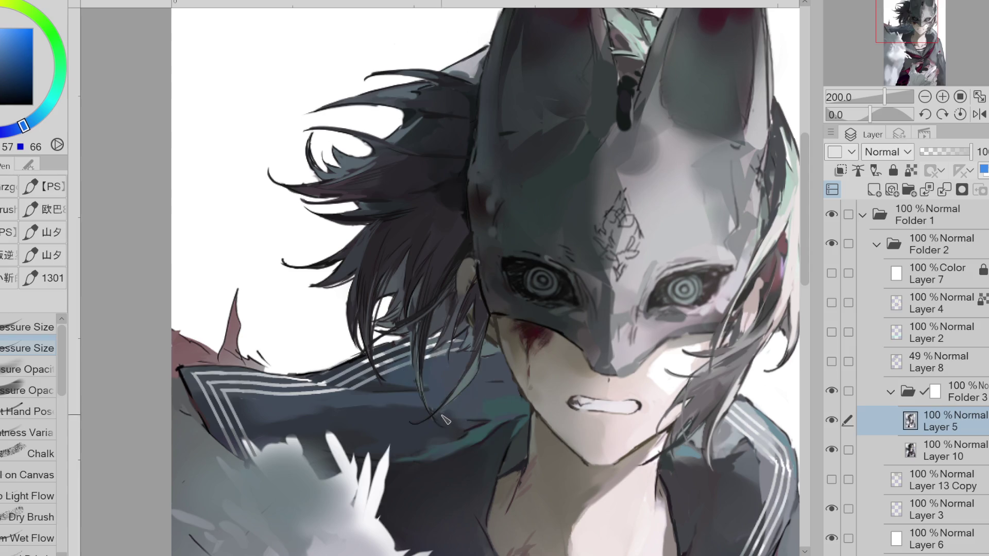
pyautogui.moveTo(418, 341); pyautogui.dragTo(425, 402)
pyautogui.keyDown('alt'); pyautogui.click(465, 345); pyautogui.keyUp('alt')
pyautogui.keyDown('alt'); pyautogui.click(442, 351); pyautogui.keyUp('alt')
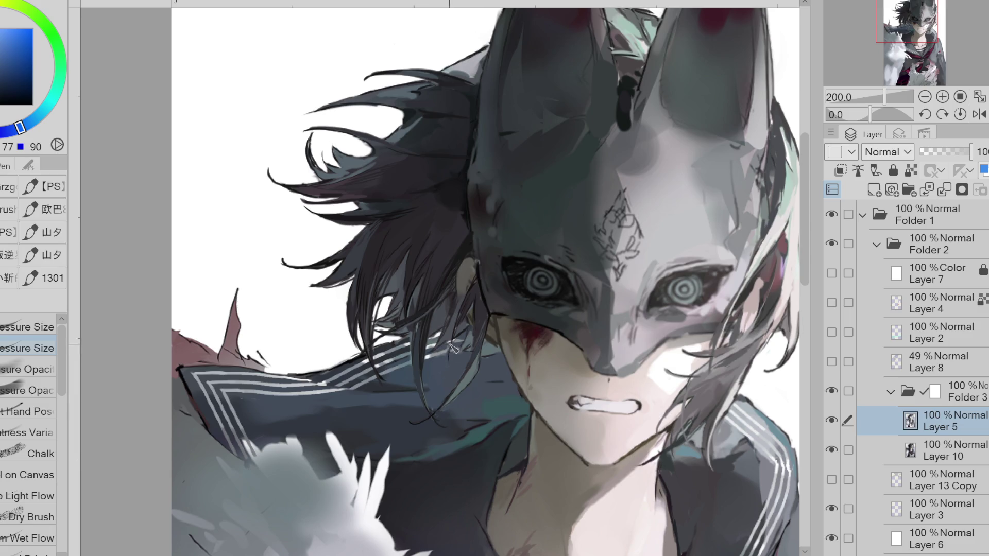
pyautogui.keyDown('alt'); pyautogui.click(451, 350); pyautogui.keyUp('alt')
# Lighten the ear with a lighter skin-tone stroke
pyautogui.keyDown('alt'); pyautogui.click(472, 281); pyautogui.keyUp('alt')
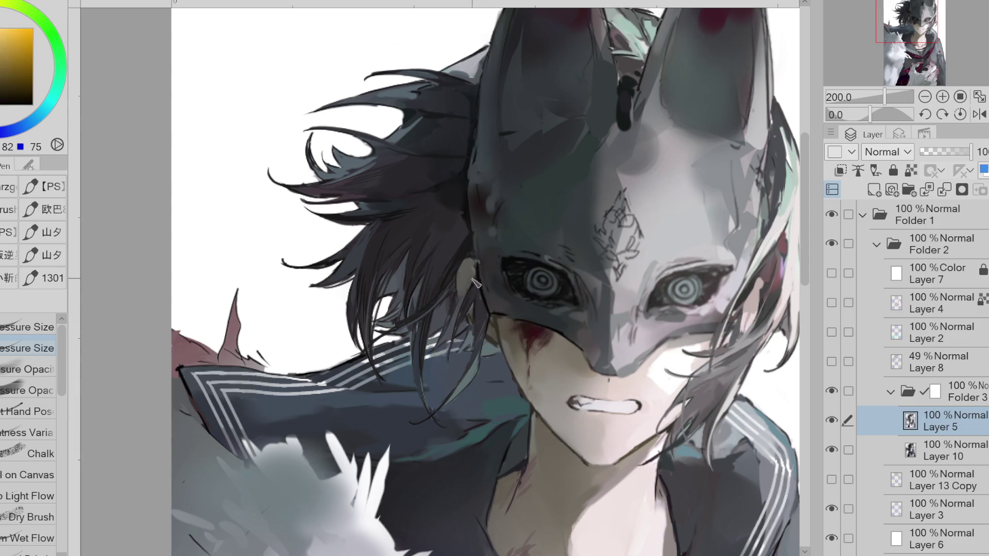
pyautogui.keyDown('alt'); pyautogui.click(473, 277); pyautogui.keyUp('alt')
pyautogui.moveTo(473, 274); pyautogui.dragTo(484, 288)
# Outline the ear edge below the mask in black and darken the right hair strand's edges
pyautogui.keyDown('alt'); pyautogui.click(520, 387); pyautogui.keyUp('alt')
pyautogui.keyDown('alt'); pyautogui.click(506, 374); pyautogui.keyUp('alt')
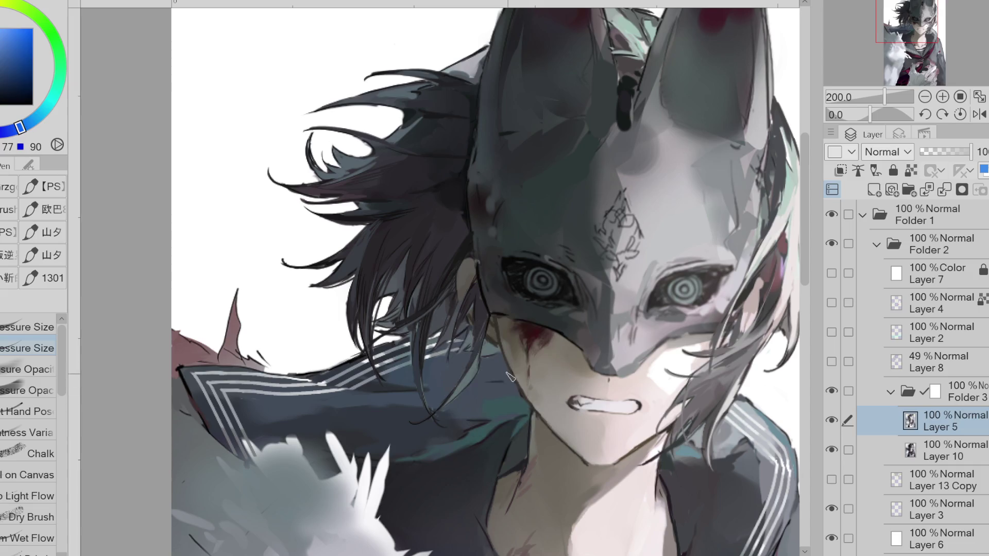
pyautogui.keyDown('alt'); pyautogui.click(495, 321); pyautogui.keyUp('alt')
pyautogui.moveTo(492, 327)
pyautogui.mouseDown()
pyautogui.moveTo(488, 338)
pyautogui.moveTo(522, 390)
pyautogui.mouseUp()
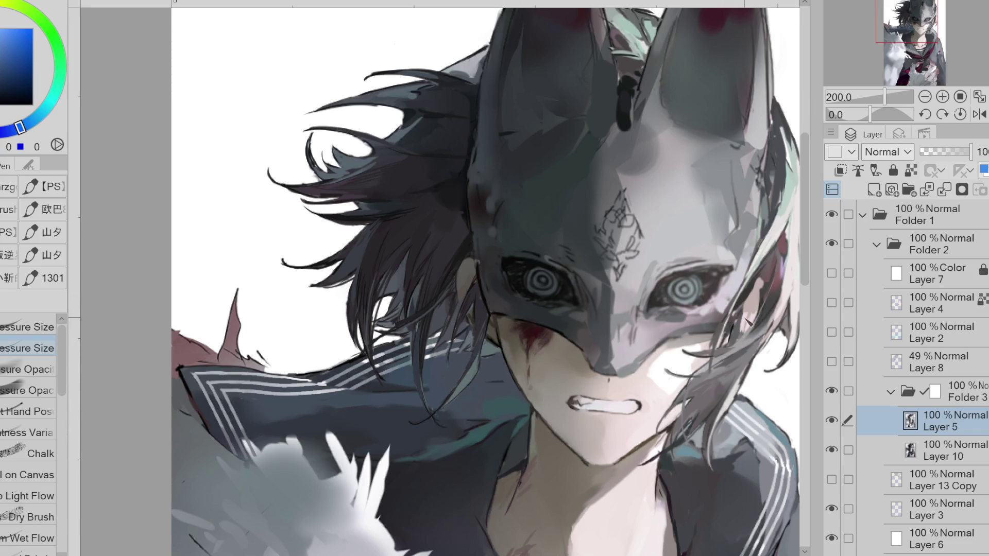
pyautogui.moveTo(765, 293)
pyautogui.mouseDown()
pyautogui.moveTo(760, 322)
pyautogui.moveTo(722, 327)
pyautogui.moveTo(721, 401)
pyautogui.mouseUp()
# Paint a thin dark curved strand through the hair in a sampled dark purple
pyautogui.click(479, 278)
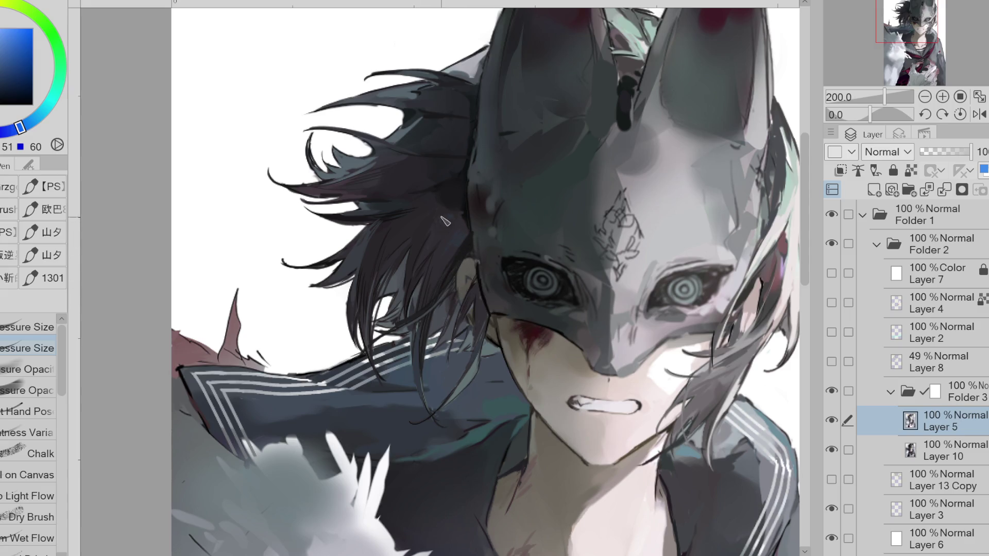
pyautogui.click(441, 201)
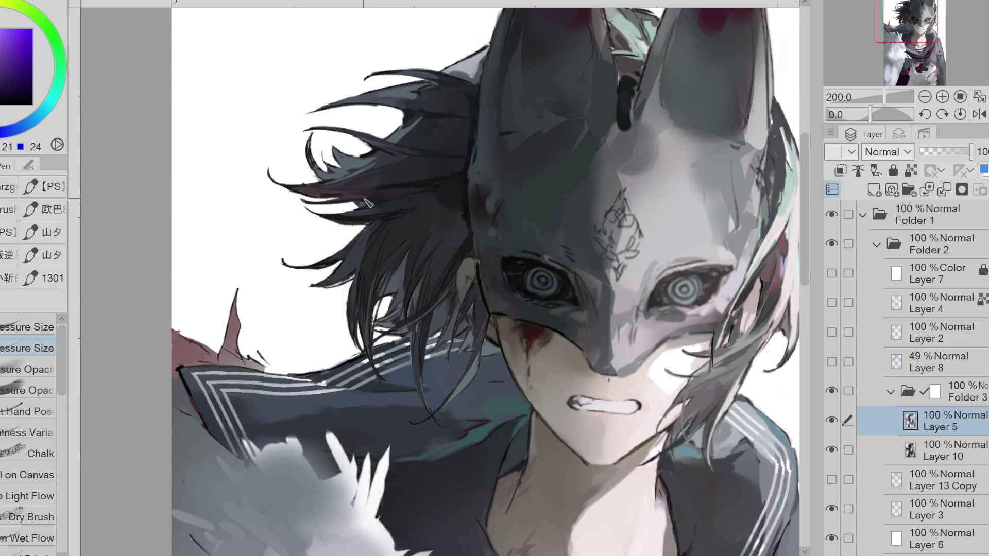
pyautogui.moveTo(452, 141)
pyautogui.mouseDown()
pyautogui.moveTo(381, 170)
pyautogui.moveTo(328, 258)
pyautogui.mouseUp()
# Paint a thin dark hair stroke in sampled teal-blue and try a small lasso fill on the hair
pyautogui.scroll(-1, 284, 410)
pyautogui.keyDown('alt'); pyautogui.click(434, 155); pyautogui.keyUp('alt')
pyautogui.keyDown('alt'); pyautogui.click(370, 203); pyautogui.keyUp('alt')
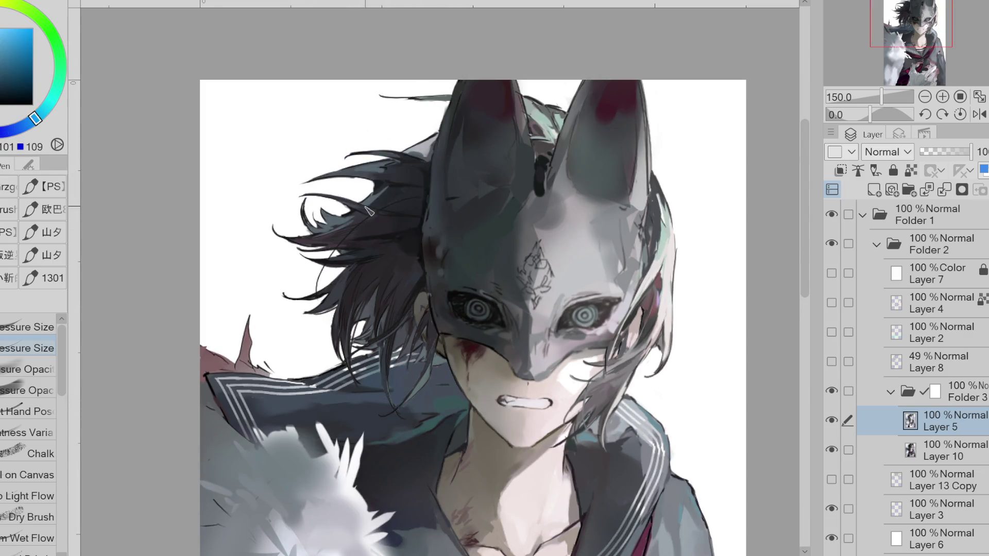
pyautogui.moveTo(360, 226); pyautogui.dragTo(334, 249)
pyautogui.keyDown('alt'); pyautogui.click(422, 259); pyautogui.keyUp('alt')
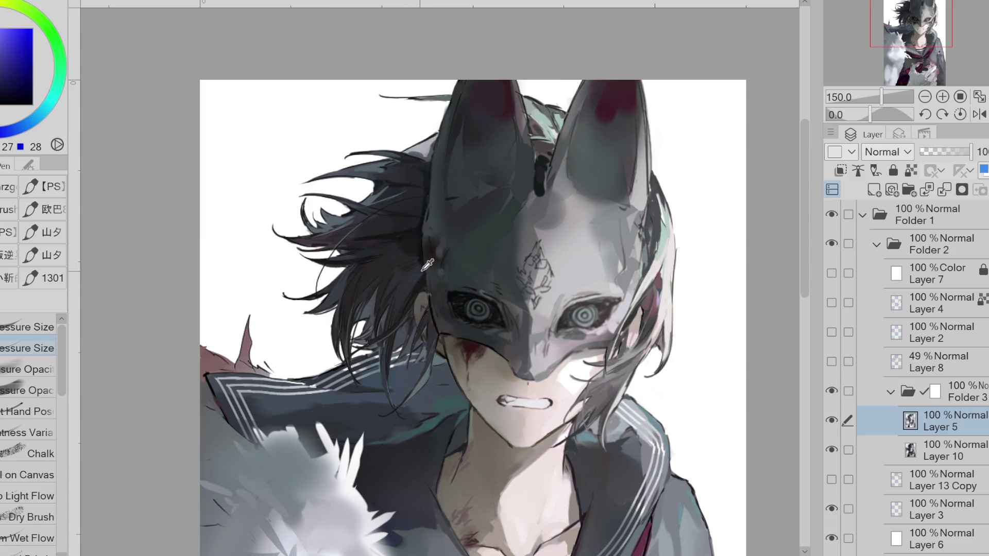
pyautogui.press('g')
pyautogui.moveTo(410, 236)
pyautogui.mouseDown()
pyautogui.moveTo(387, 254)
pyautogui.moveTo(414, 247)
pyautogui.mouseUp()
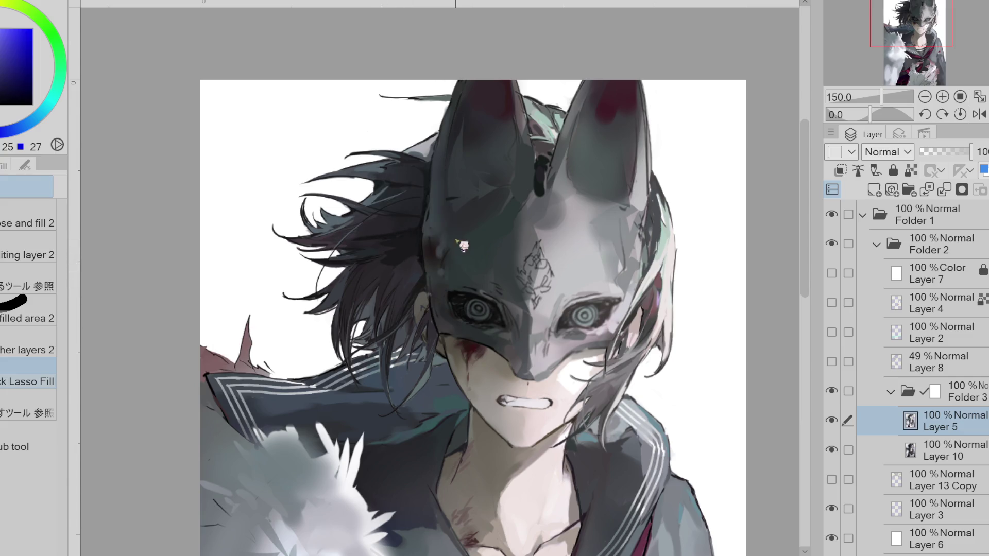
pyautogui.press('p')
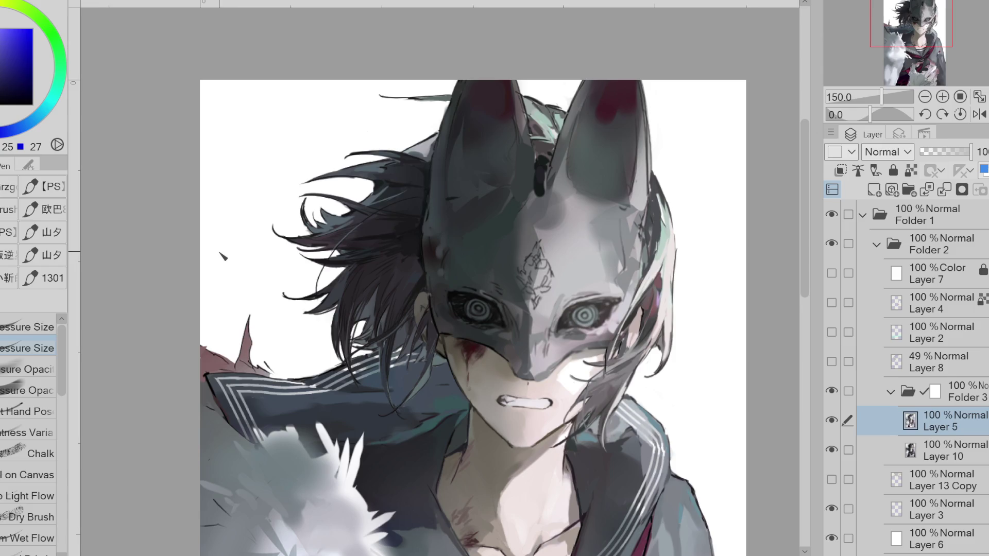
# Check the painting in a grayscale preview and return to the Pressure Size pen
pyautogui.click(28, 370)
pyautogui.click(831, 273)
pyautogui.click(831, 272)
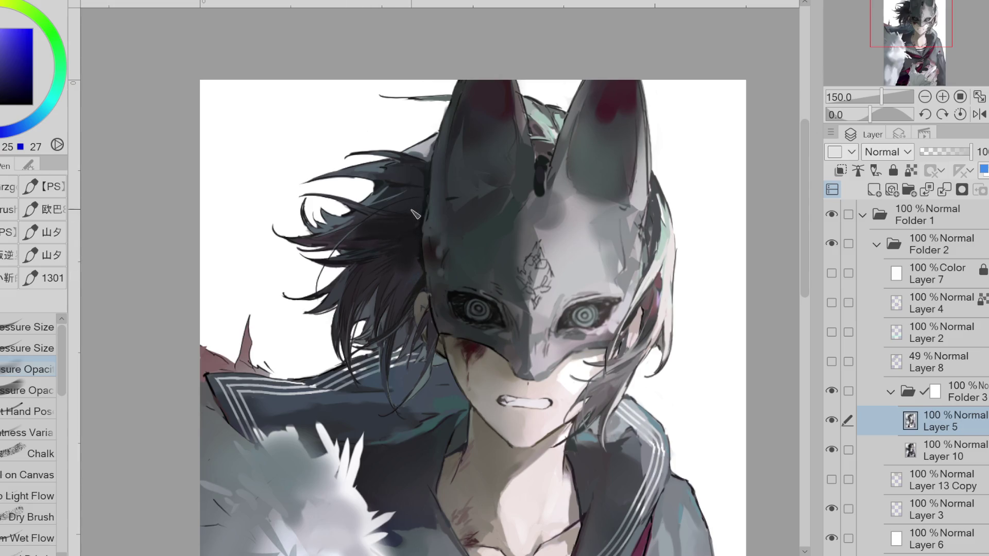
pyautogui.keyDown('alt'); pyautogui.click(413, 282); pyautogui.keyUp('alt')
pyautogui.press(',')
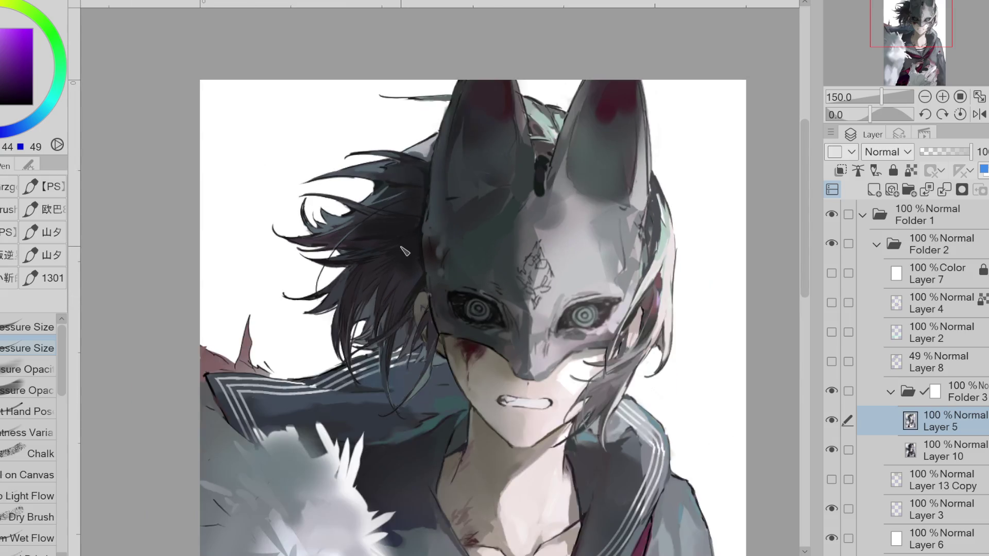
# Paint two dark strands into the hair at 200% in sampled dark blues
pyautogui.keyDown('alt'); pyautogui.click(343, 291); pyautogui.keyUp('alt')
pyautogui.scroll(1, 355, 308)
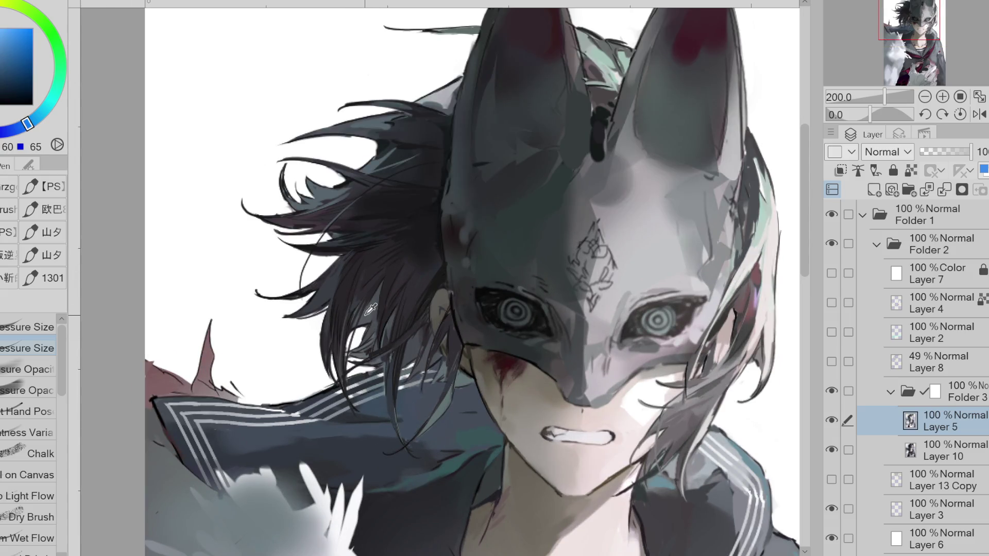
pyautogui.keyDown('alt'); pyautogui.click(340, 250); pyautogui.keyUp('alt')
pyautogui.moveTo(340, 249); pyautogui.dragTo(291, 256)
pyautogui.moveTo(356, 231); pyautogui.dragTo(276, 250)
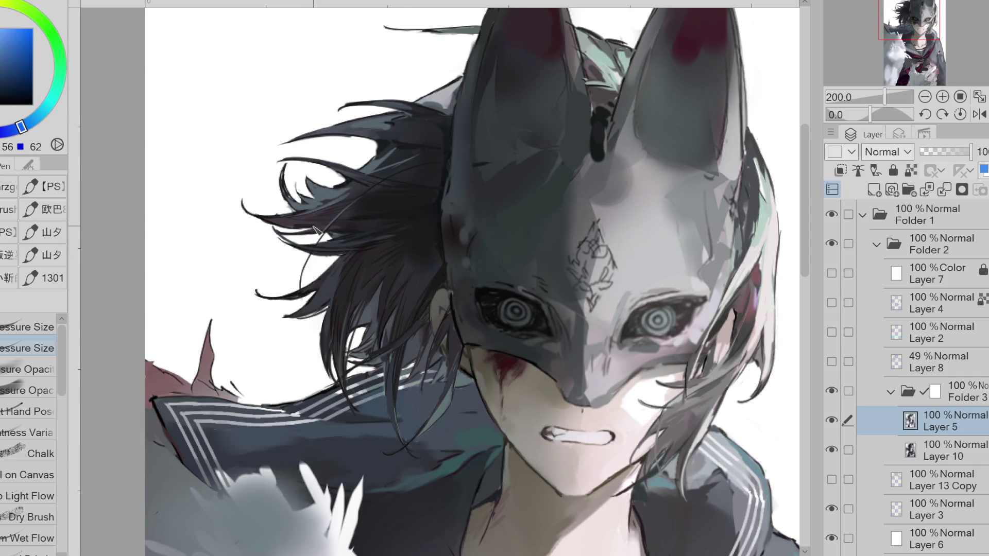
pyautogui.scroll(-1, 394, 390)
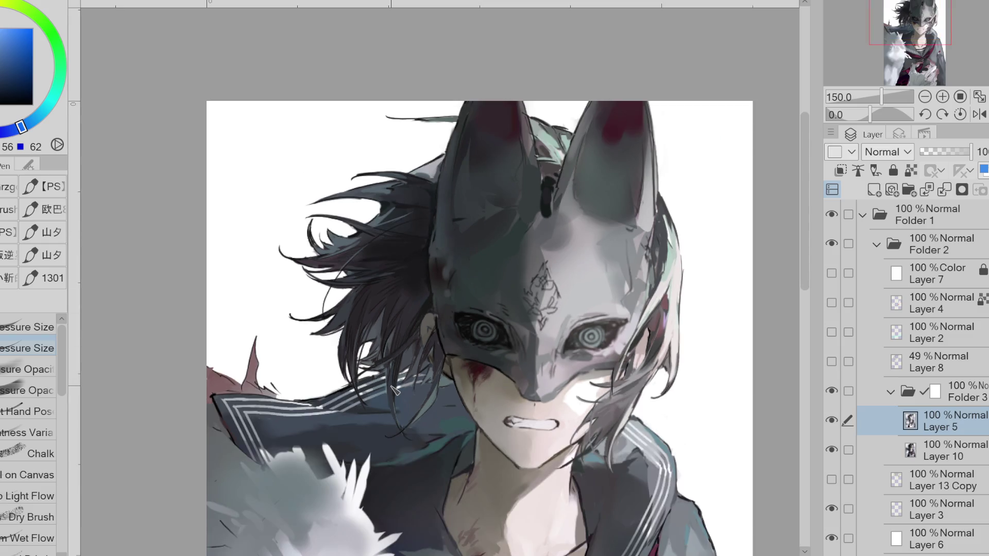
# Switch to the pressure-opacity brush and sample dark hair shades, swapping to the alternate colour
pyautogui.keyDown('alt'); pyautogui.click(384, 292); pyautogui.keyUp('alt')
pyautogui.keyDown('alt'); pyautogui.click(379, 285); pyautogui.keyUp('alt')
pyautogui.keyDown('alt'); pyautogui.click(383, 300); pyautogui.keyUp('alt')
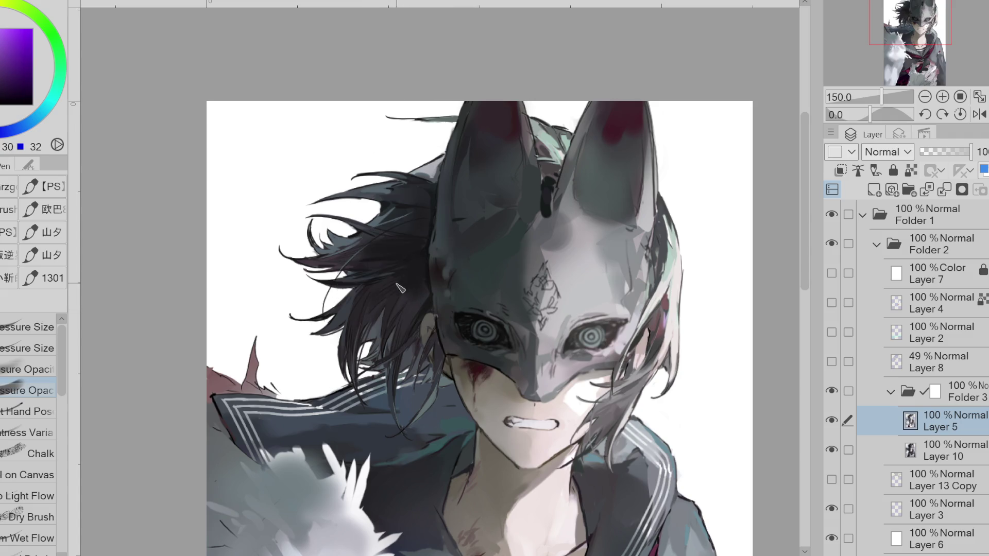
pyautogui.keyDown('alt'); pyautogui.click(404, 336); pyautogui.keyUp('alt')
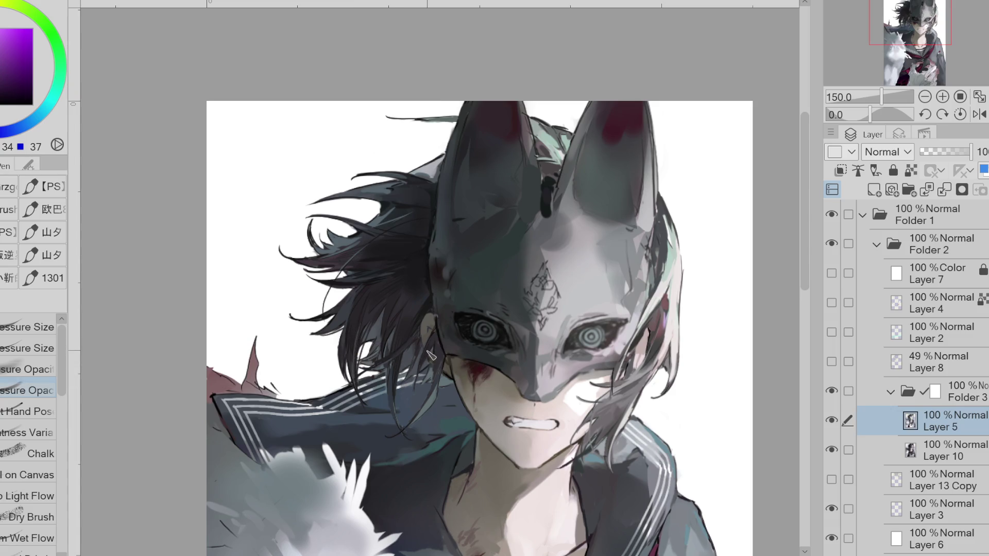
pyautogui.press('x')
pyautogui.keyDown('alt'); pyautogui.click(360, 216); pyautogui.keyUp('alt')
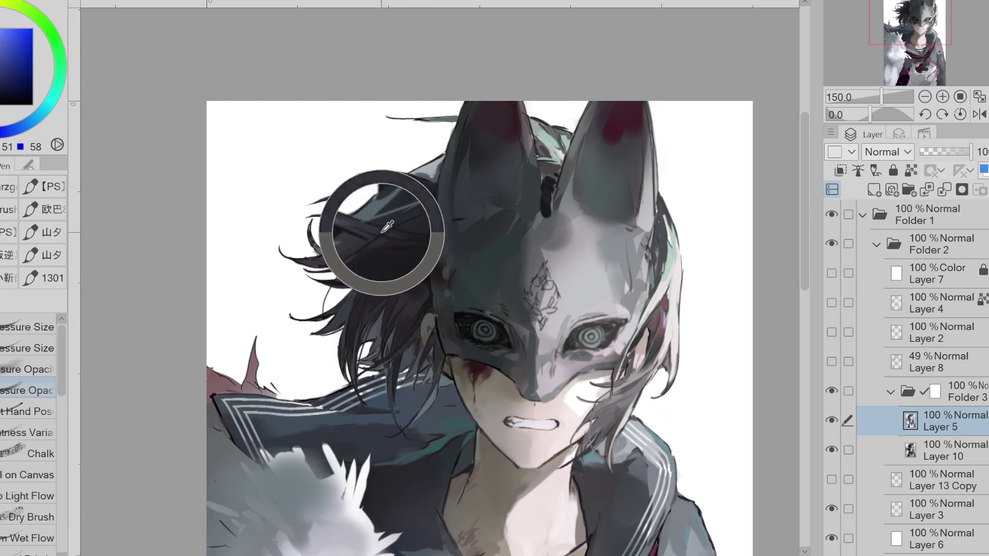
pyautogui.keyDown('alt'); pyautogui.click(402, 221); pyautogui.keyUp('alt')
# Sample teals and blues from the hair along the fox mask's right edge
pyautogui.keyDown('alt'); pyautogui.click(443, 175); pyautogui.keyUp('alt')
pyautogui.keyDown('alt'); pyautogui.click(560, 154); pyautogui.keyUp('alt')
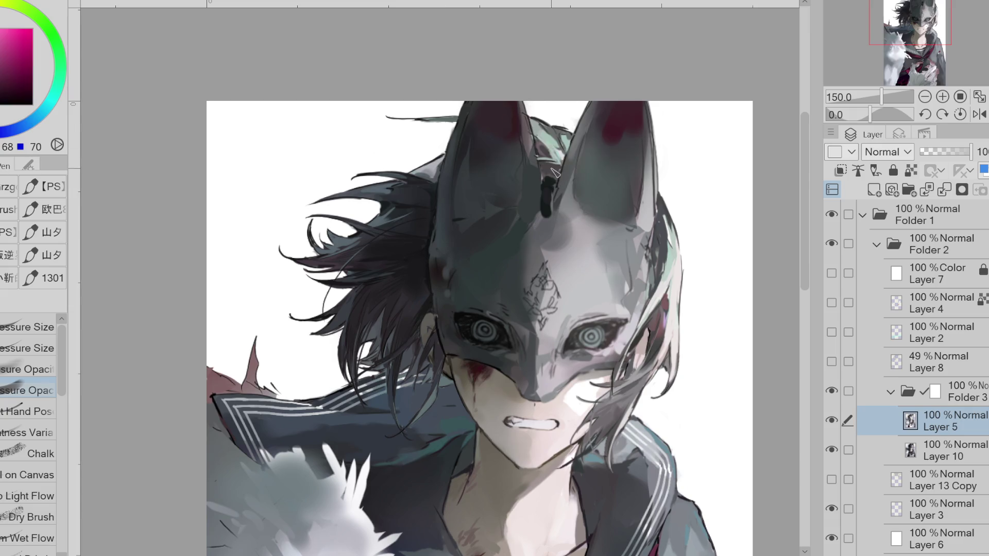
pyautogui.keyDown('alt'); pyautogui.click(550, 141); pyautogui.keyUp('alt')
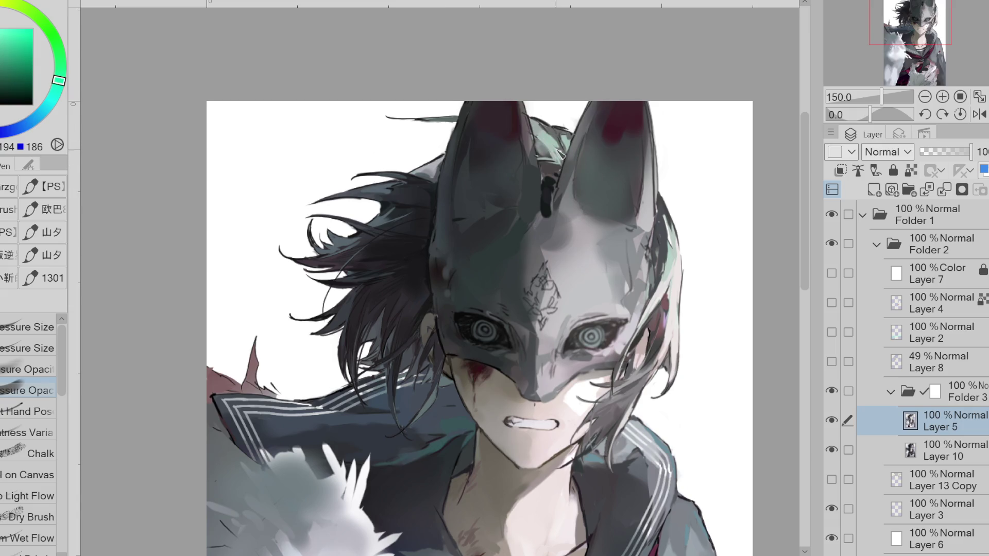
pyautogui.keyDown('alt'); pyautogui.click(676, 247); pyautogui.keyUp('alt')
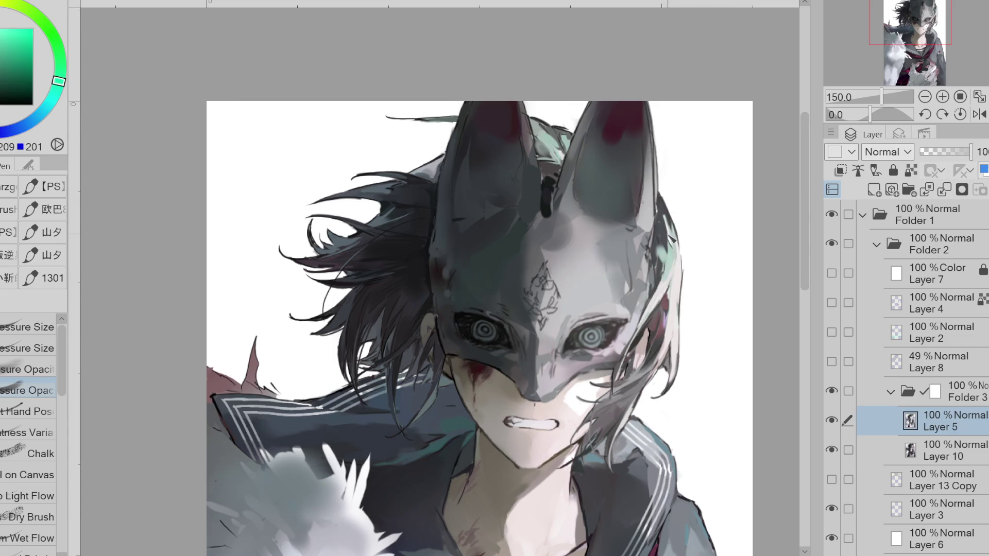
pyautogui.keyDown('alt'); pyautogui.click(652, 270); pyautogui.keyUp('alt')
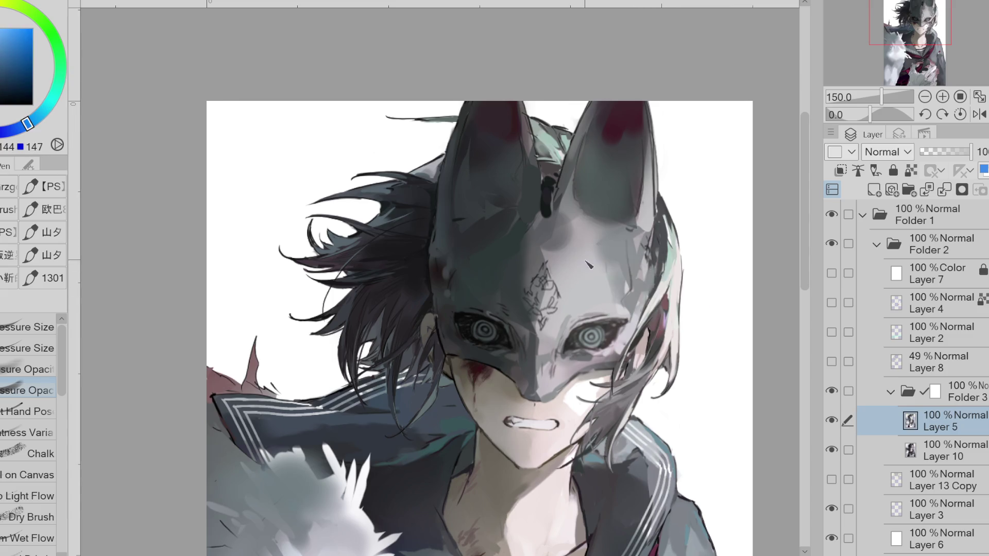
pyautogui.keyDown('alt'); pyautogui.click(655, 274); pyautogui.keyUp('alt')
pyautogui.keyDown('alt'); pyautogui.click(659, 270); pyautogui.keyUp('alt')
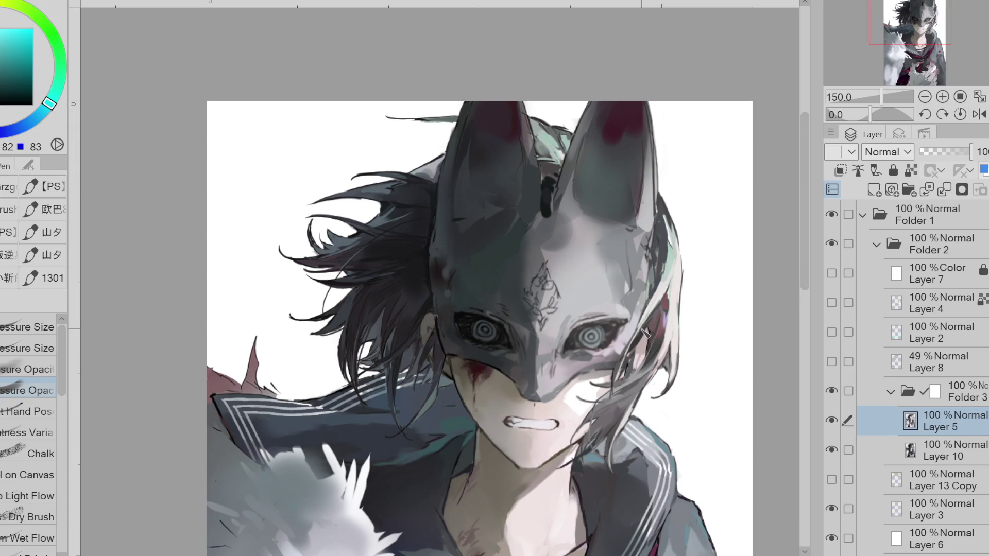
pyautogui.keyDown('alt'); pyautogui.click(438, 428); pyautogui.keyUp('alt')
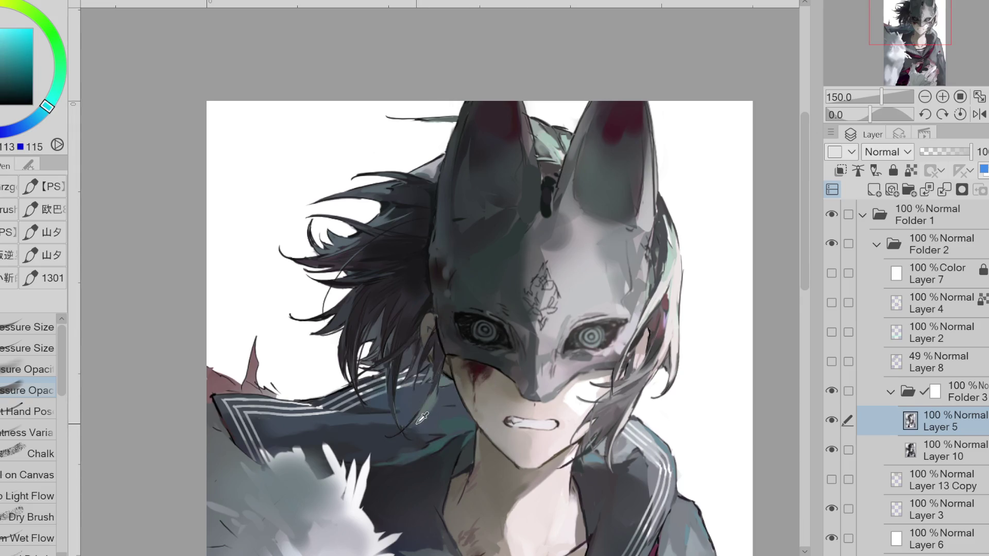
# Make a small lasso selection on the hair, sample a lighter teal, then clear the selection
pyautogui.press('b')
pyautogui.press('w')
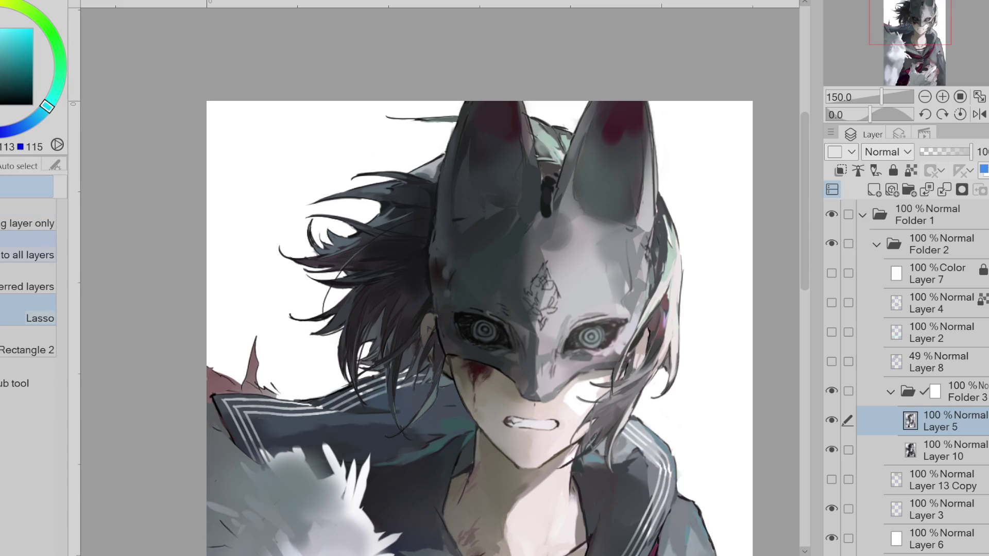
pyautogui.moveTo(441, 391); pyautogui.dragTo(438, 387)
pyautogui.keyDown('alt'); pyautogui.click(476, 382); pyautogui.keyUp('alt')
pyautogui.press('g')
pyautogui.press('b')
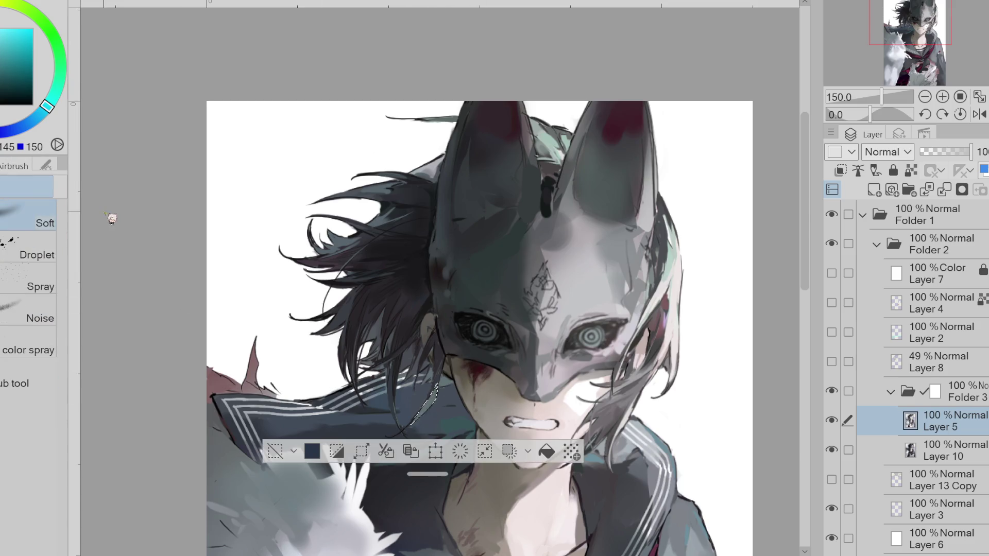
pyautogui.click(275, 451)
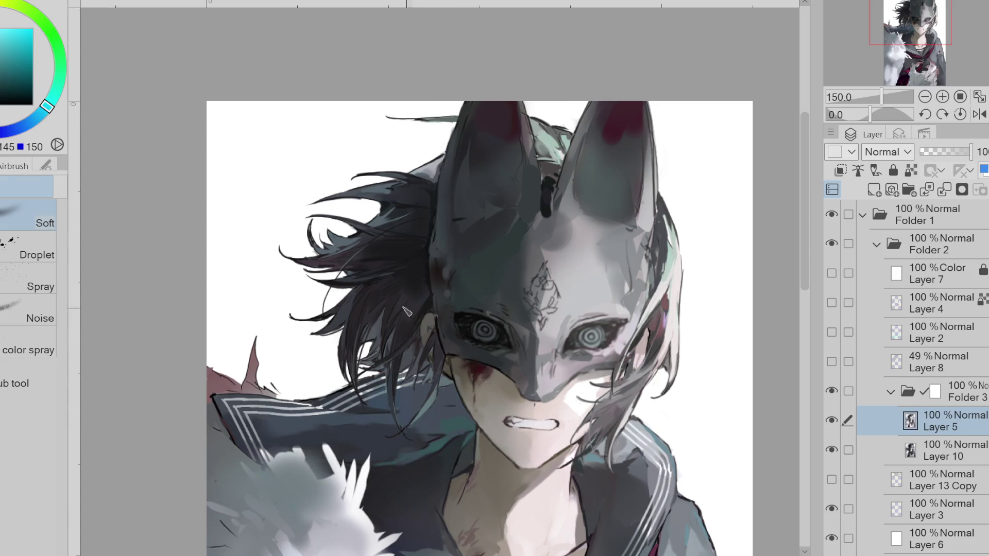
# Compare with the sketch, lock Layer 5's transparent pixels and hide the white background layer
pyautogui.click(832, 421)
pyautogui.click(832, 420)
pyautogui.click(832, 421)
pyautogui.keyDown('alt'); pyautogui.click(365, 261); pyautogui.keyUp('alt')
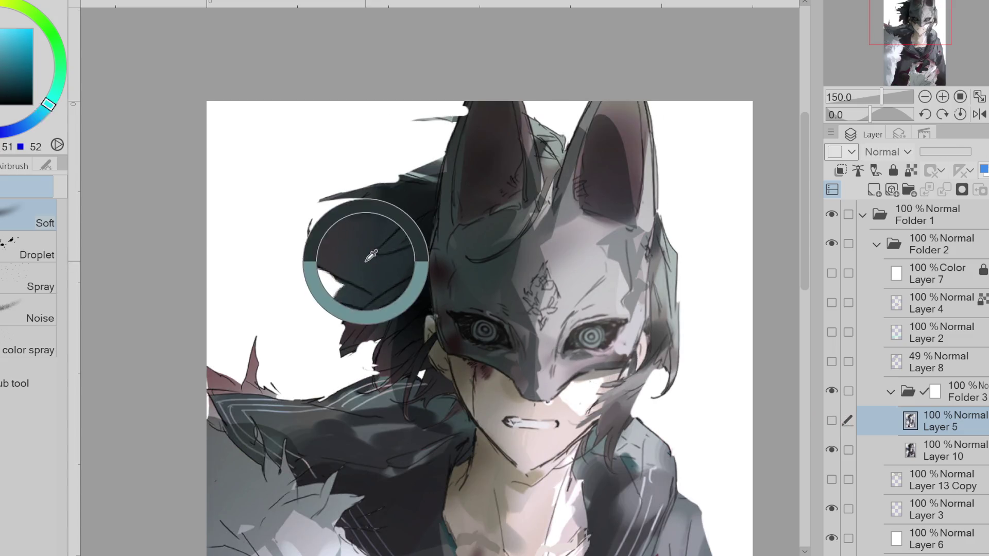
pyautogui.click(832, 421)
pyautogui.click(911, 170)
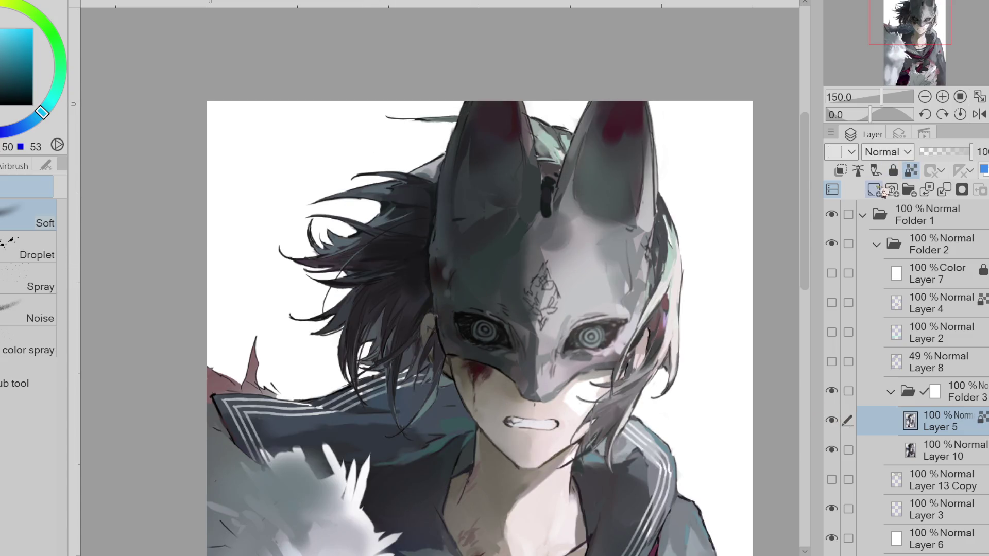
pyautogui.keyDown('alt'); pyautogui.click(345, 224); pyautogui.keyUp('alt')
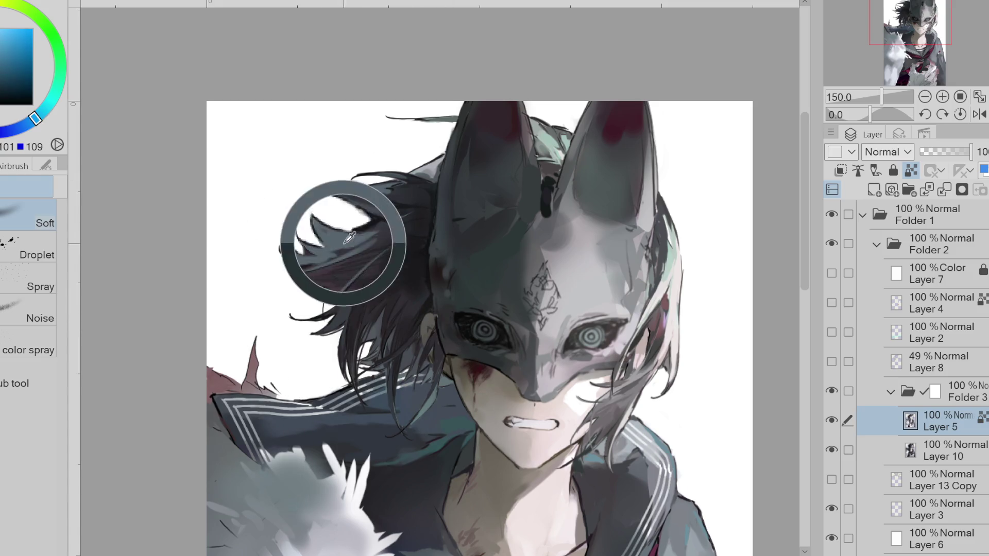
pyautogui.click(831, 538)
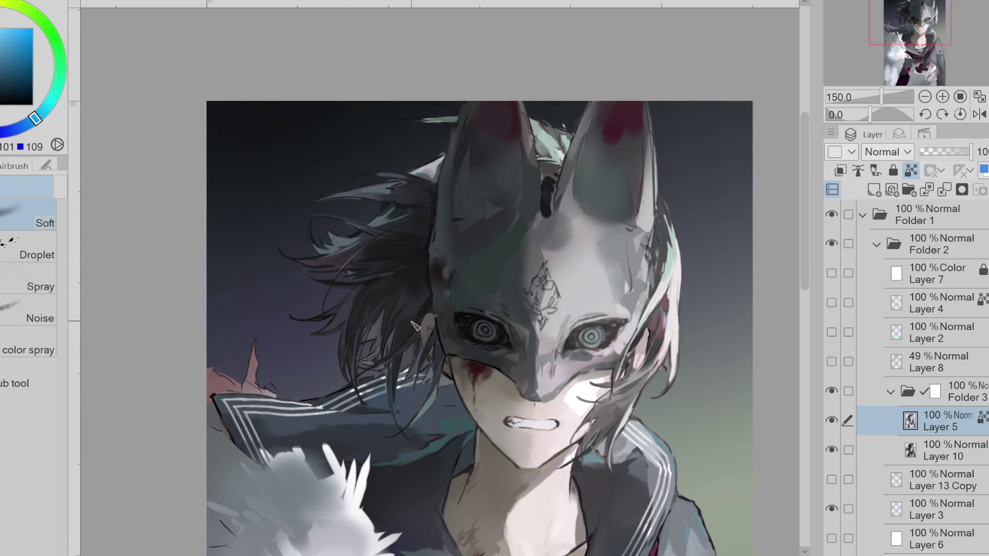
# Create a new layer above Layer 5 and airbrush a lighter blue glow over the left hair
pyautogui.click(874, 190)
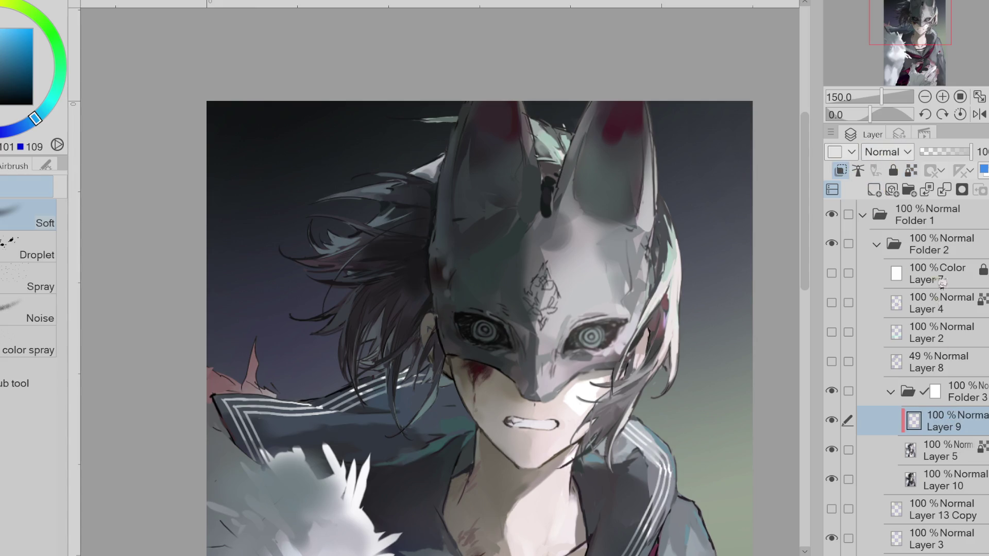
pyautogui.moveTo(370, 257); pyautogui.dragTo(290, 362)
pyautogui.hotkey('ctrl', 'z')
pyautogui.click(16, 50)
pyautogui.moveTo(370, 242); pyautogui.dragTo(294, 360)
pyautogui.hotkey('ctrl', 'z')
pyautogui.moveTo(360, 247); pyautogui.dragTo(299, 318)
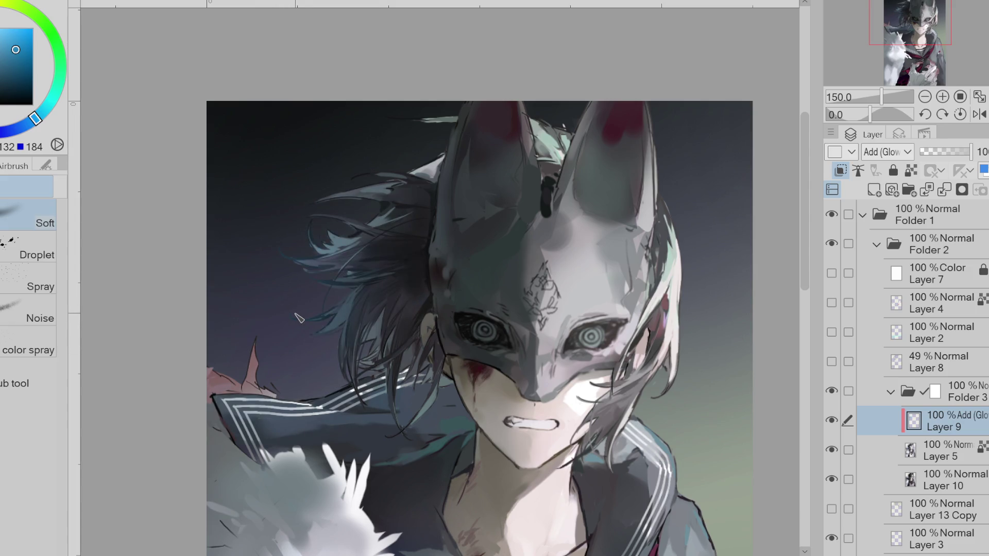
# Lock the new layer's transparency and shift the glow colour from blue toward cyan-green
pyautogui.click(911, 170)
pyautogui.click(45, 109)
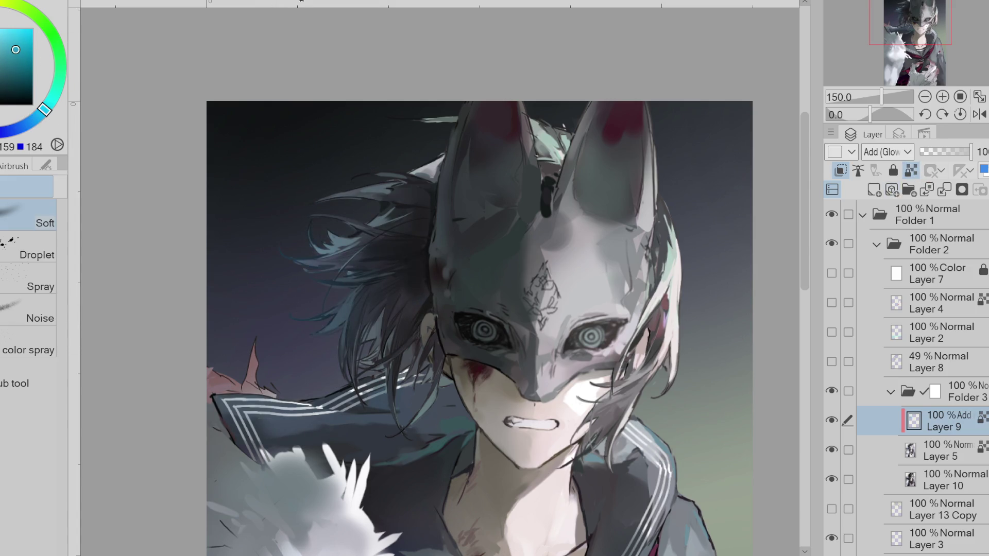
pyautogui.click(58, 84)
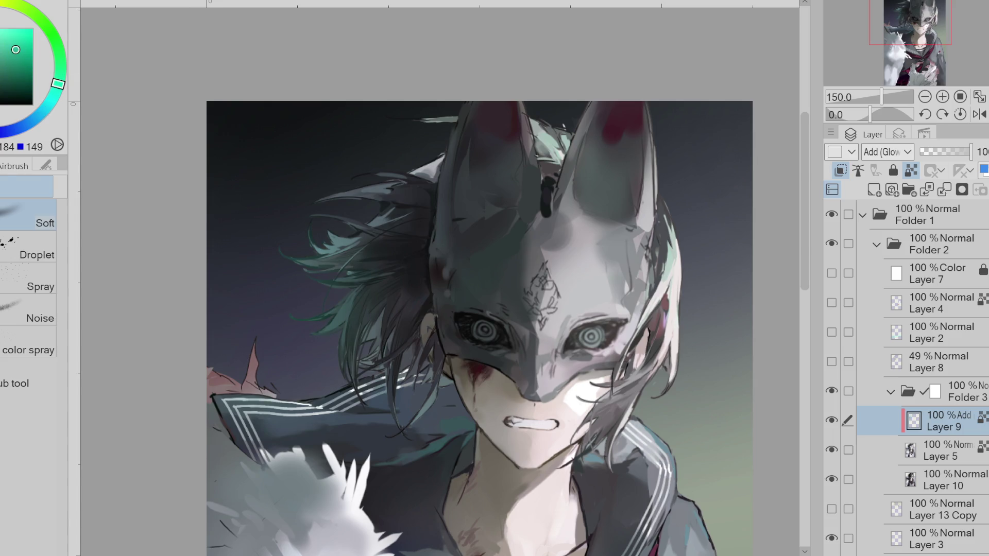
pyautogui.click(1, 58)
pyautogui.scroll(-4, 886, 151)
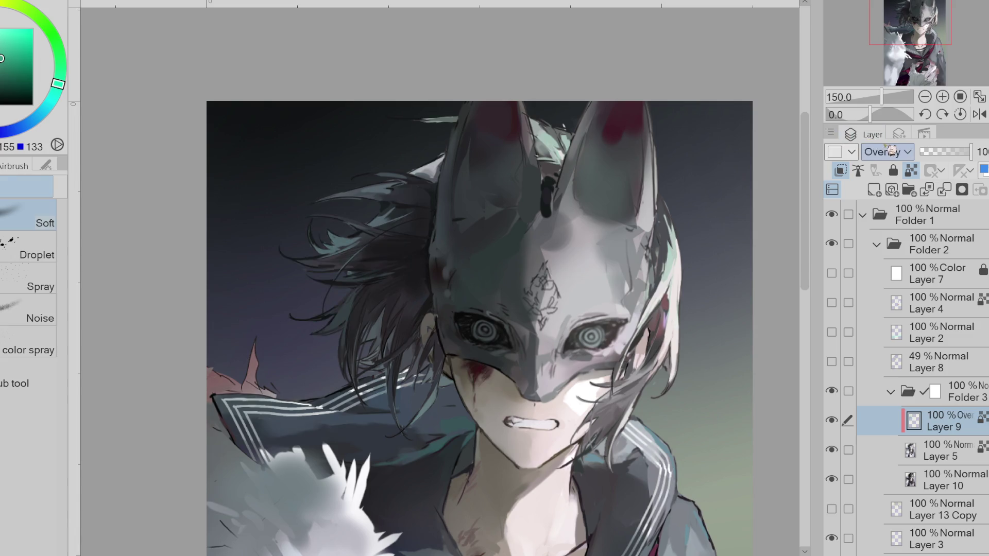
# Test blue, cyan, greyish-cyan and purple colours for the hair glow, undoing a blue airbrush stroke
pyautogui.scroll(-1, 892, 150)
pyautogui.scroll(-3, 536, 173)
pyautogui.scroll(1, 536, 173)
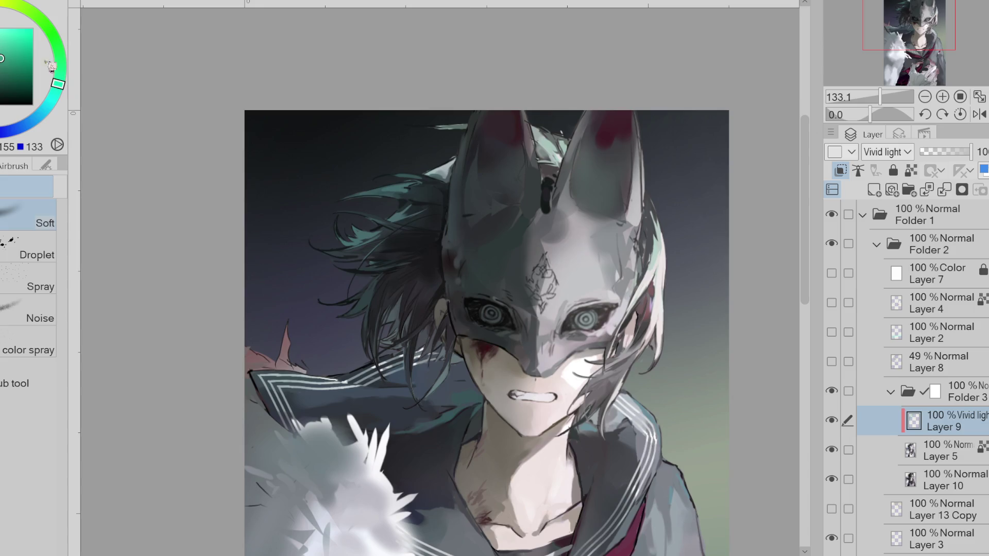
pyautogui.click(5, 131)
pyautogui.moveTo(386, 335); pyautogui.dragTo(442, 393)
pyautogui.hotkey('ctrl', 'z')
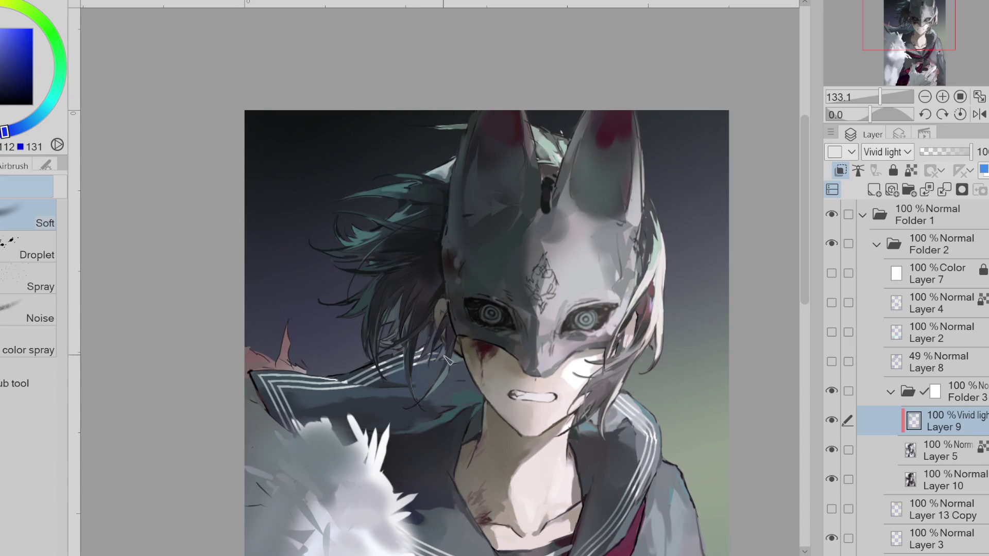
pyautogui.click(23, 129)
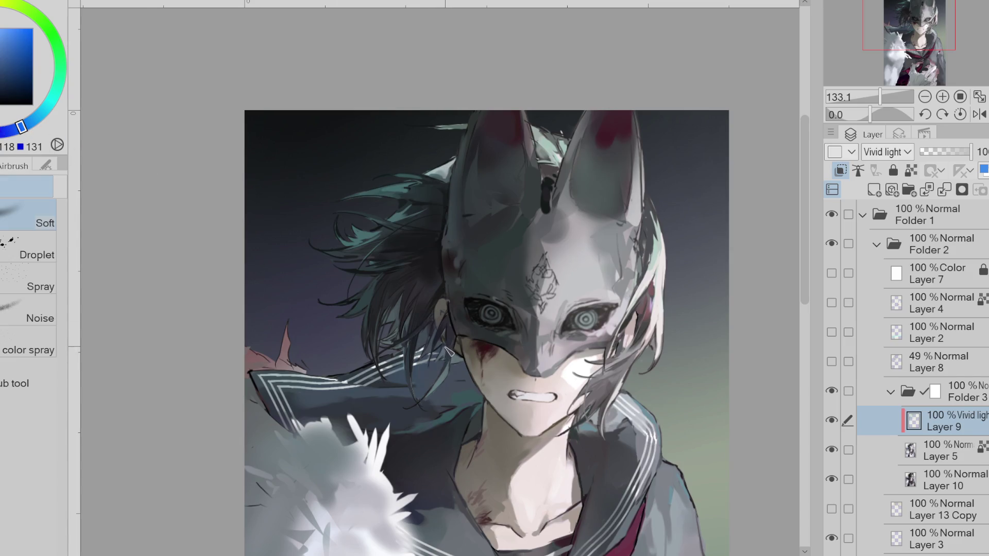
pyautogui.keyDown('alt'); pyautogui.click(432, 278); pyautogui.keyUp('alt')
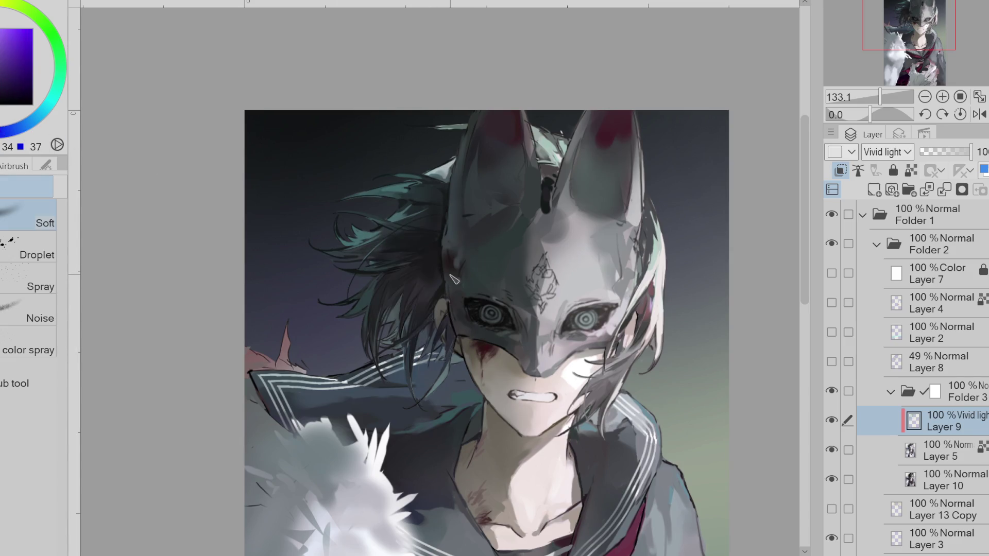
pyautogui.press('x')
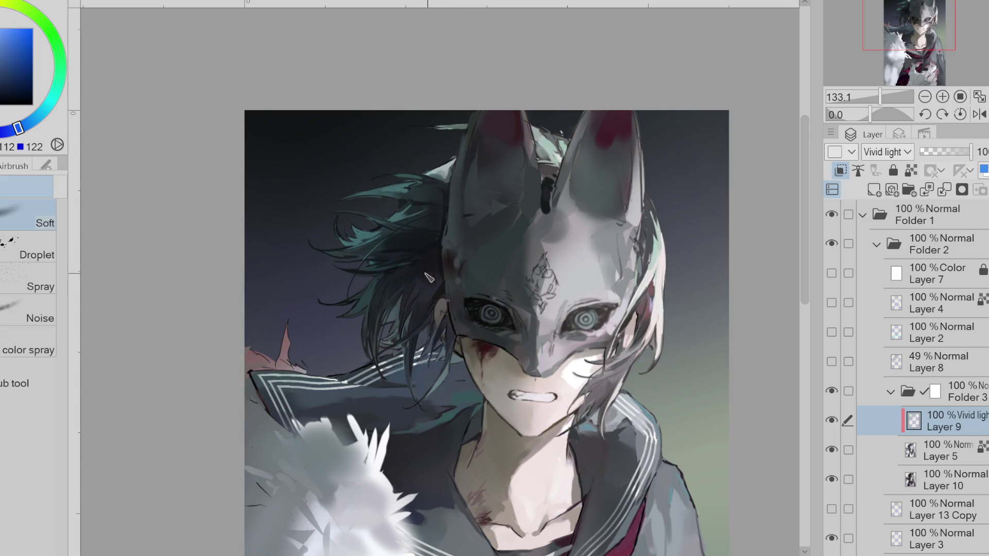
pyautogui.click(41, 114)
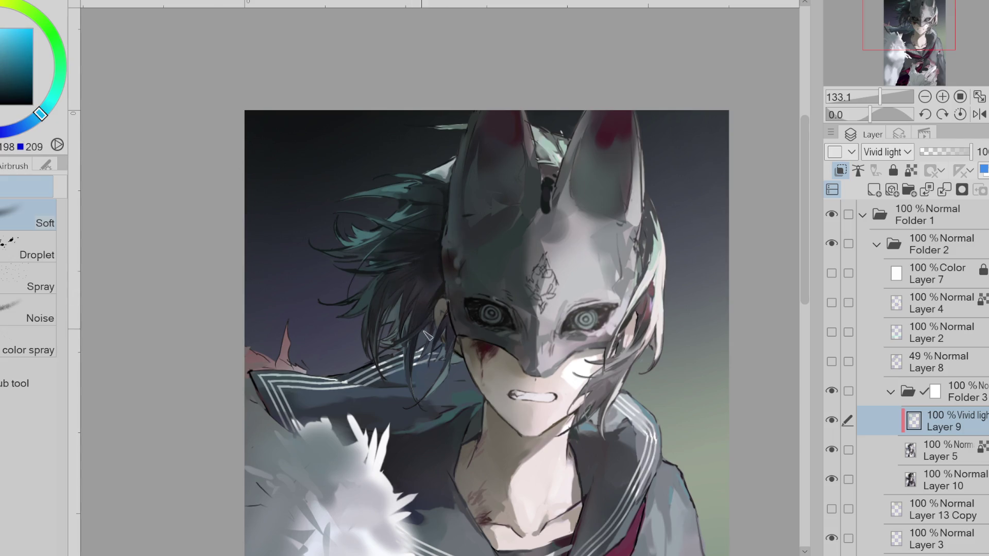
pyautogui.keyDown('alt'); pyautogui.click(449, 166); pyautogui.keyUp('alt')
pyautogui.keyDown('alt'); pyautogui.click(401, 161); pyautogui.keyUp('alt')
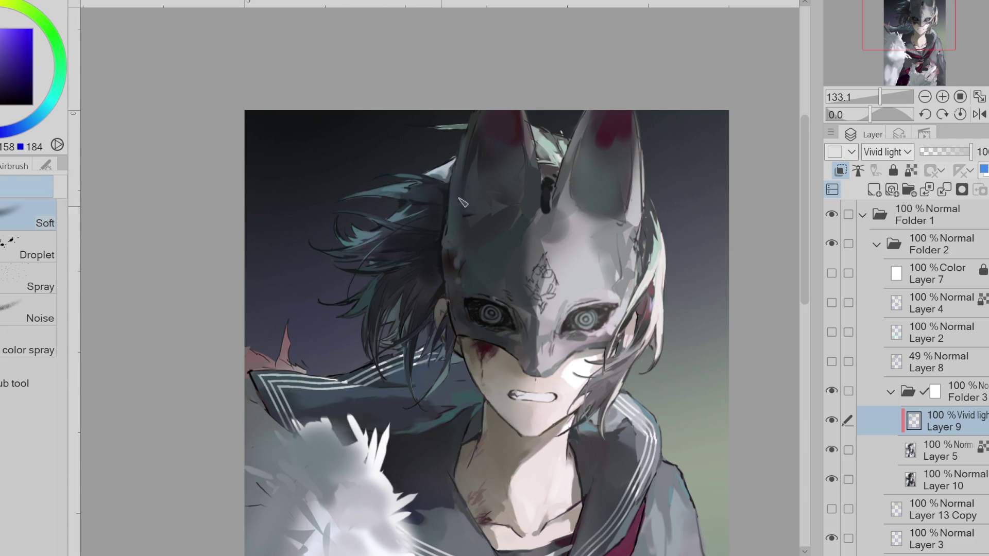
# Compare the tint by toggling Layer 9 off and on, then merge it into Layer 5
pyautogui.click(832, 420)
pyautogui.click(835, 420)
pyautogui.click(944, 189)
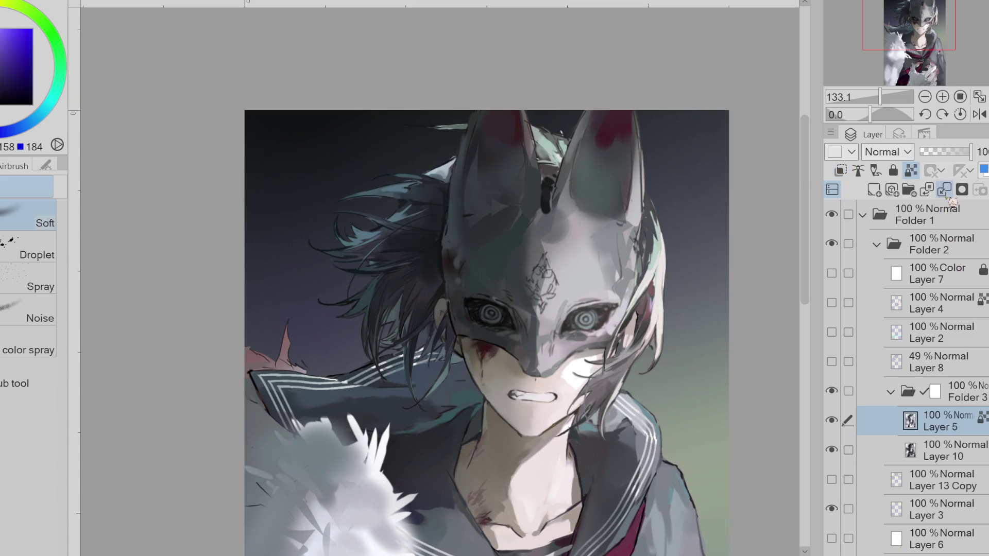
# Show the white background layer and erase the stray hair strand on Layer 10
pyautogui.press('e')
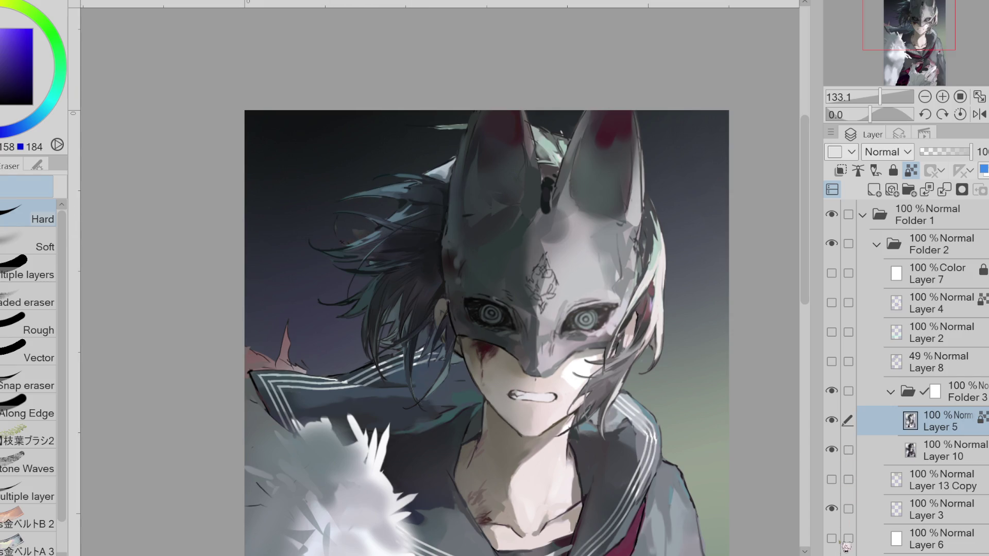
pyautogui.click(939, 449)
pyautogui.click(831, 538)
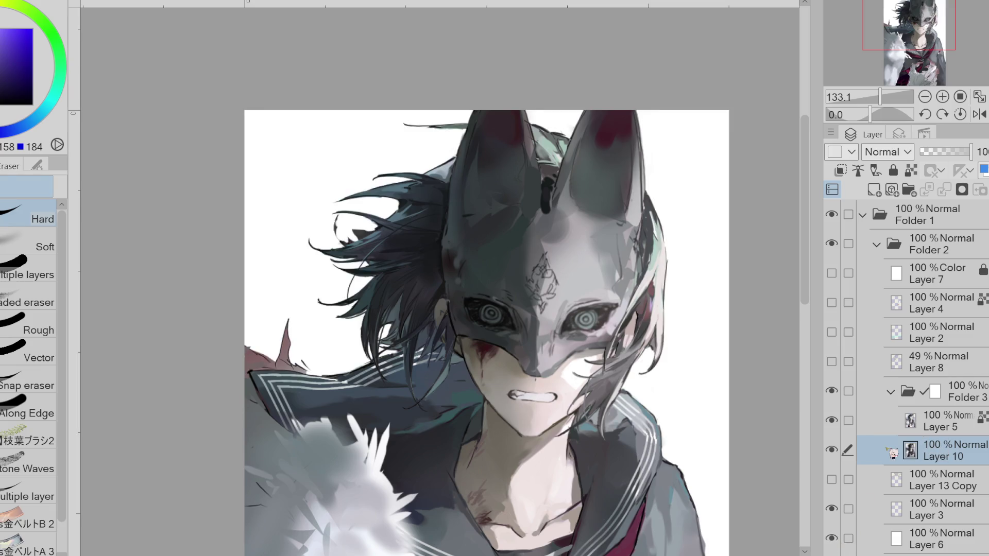
pyautogui.moveTo(343, 216)
pyautogui.mouseDown()
pyautogui.moveTo(334, 240)
pyautogui.moveTo(382, 227)
pyautogui.mouseUp()
# Return to the pen on Layer 5 and sample dark purple, teal and blue from the hair
pyautogui.click(940, 421)
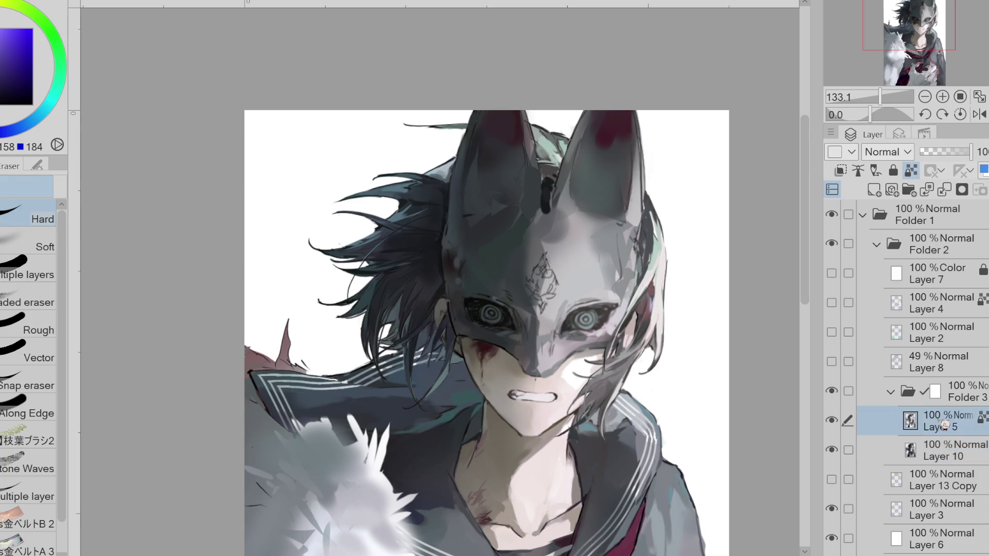
pyautogui.press('p')
pyautogui.click(22, 136)
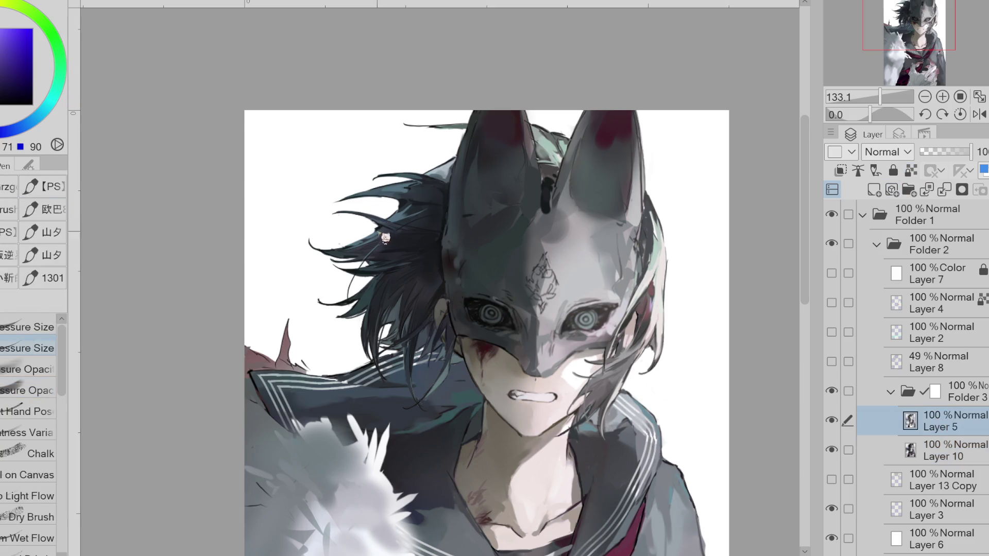
pyautogui.keyDown('alt'); pyautogui.click(404, 212); pyautogui.keyUp('alt')
pyautogui.keyDown('alt'); pyautogui.click(401, 212); pyautogui.keyUp('alt')
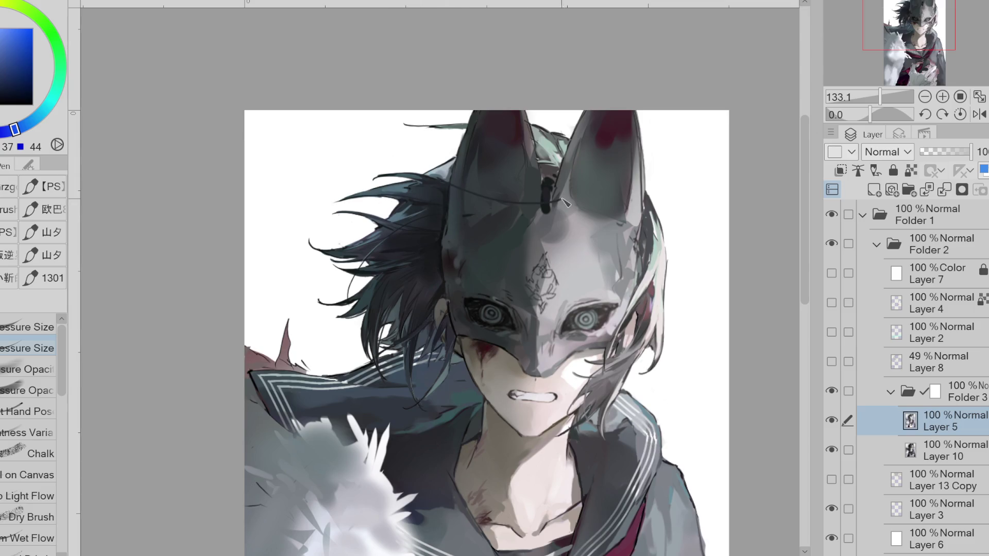
# Show Layer 8 and erase its sketch lines over the face and mask
pyautogui.click(831, 361)
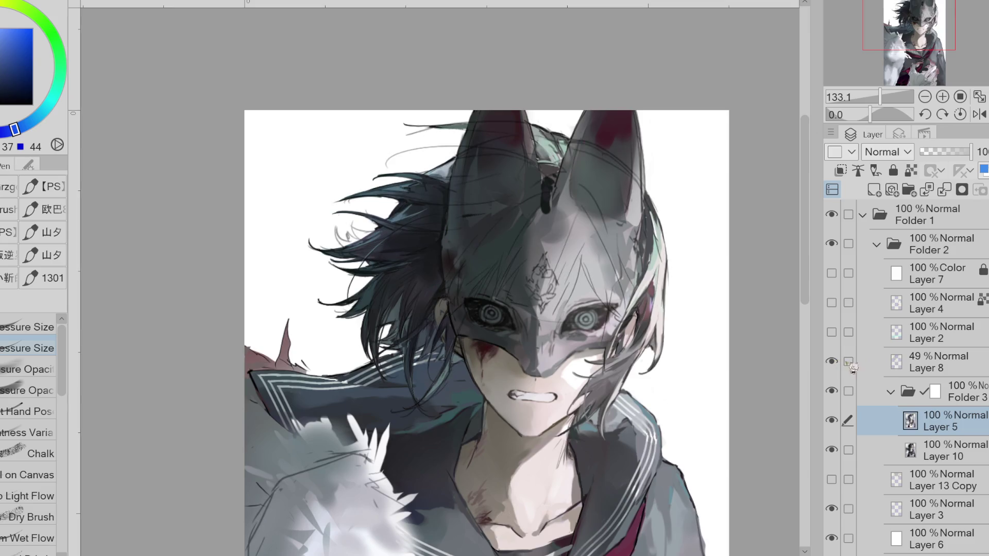
pyautogui.click(906, 357)
pyautogui.press('e')
pyautogui.moveTo(607, 324)
pyautogui.mouseDown()
pyautogui.moveTo(687, 242)
pyautogui.moveTo(608, 196)
pyautogui.moveTo(401, 169)
pyautogui.moveTo(348, 280)
pyautogui.moveTo(489, 288)
pyautogui.moveTo(592, 319)
pyautogui.moveTo(309, 361)
pyautogui.moveTo(541, 181)
pyautogui.mouseUp()
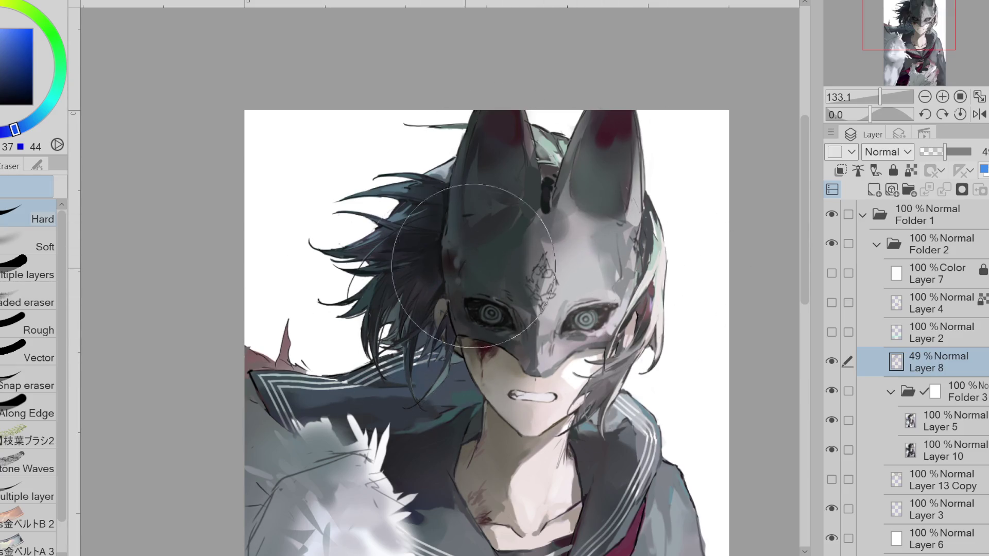
# Go back to the pen on Layer 5 and sample dark green near the left ear
pyautogui.click(965, 423)
pyautogui.press('p')
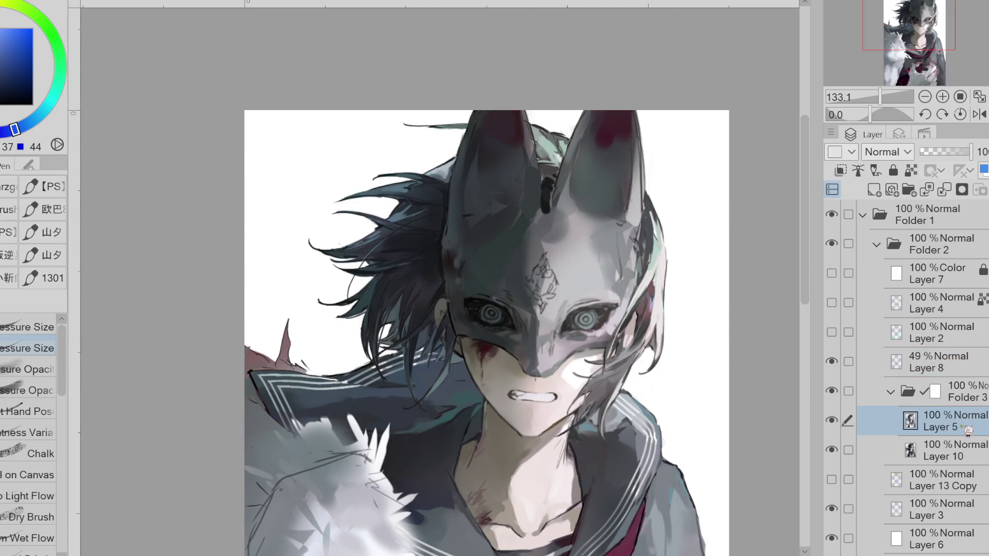
pyautogui.keyDown('alt'); pyautogui.click(473, 135); pyautogui.keyUp('alt')
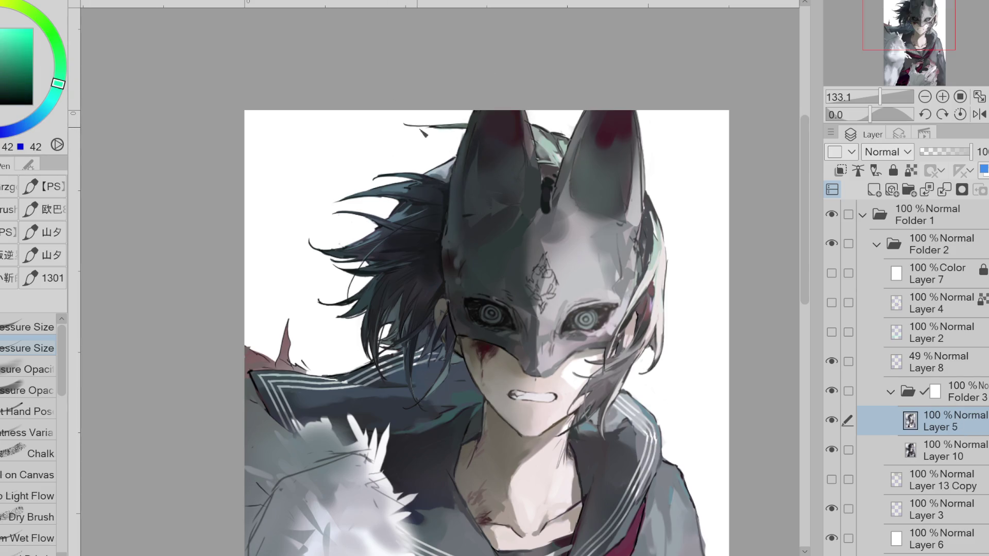
pyautogui.scroll(-5, 578, 306)
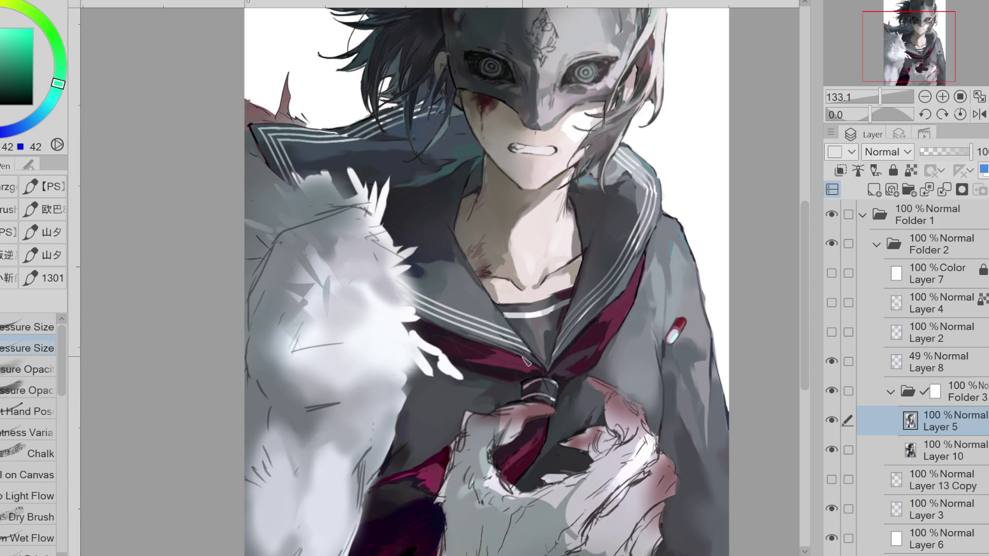
# Hide the Layer 8 sketch and add a new raster layer above Layer 5
pyautogui.click(831, 360)
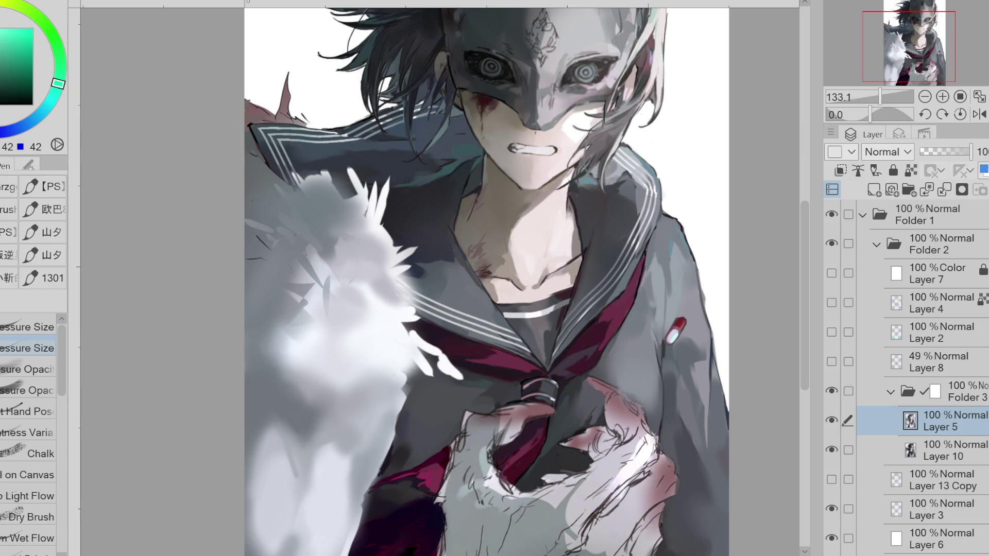
pyautogui.click(874, 189)
pyautogui.scroll(-1, 533, 288)
# Lasso-fill a white flower shape on the collar, then switch to a much smaller eraser
pyautogui.scroll(4, 533, 288)
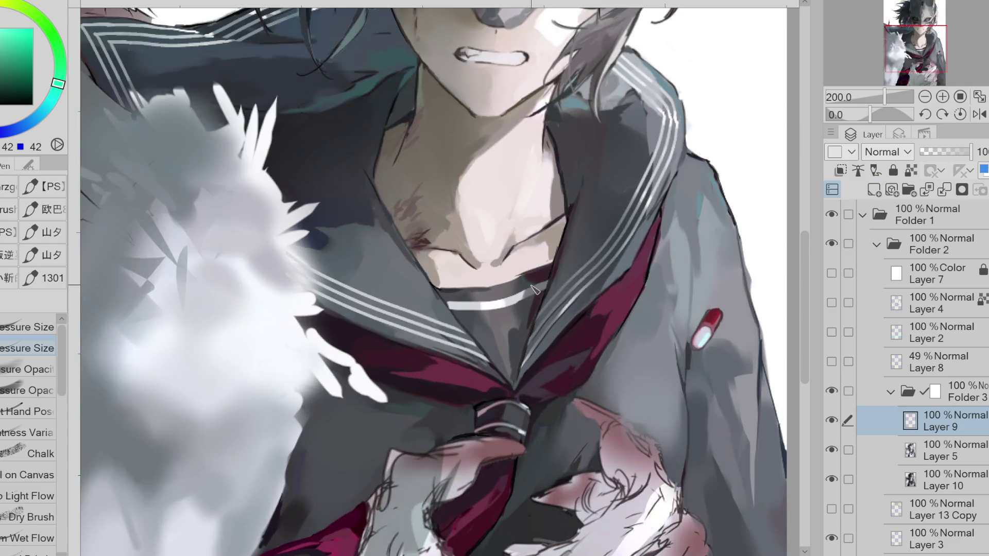
pyautogui.scroll(2, 533, 288)
pyautogui.keyDown('alt'); pyautogui.click(536, 301); pyautogui.keyUp('alt')
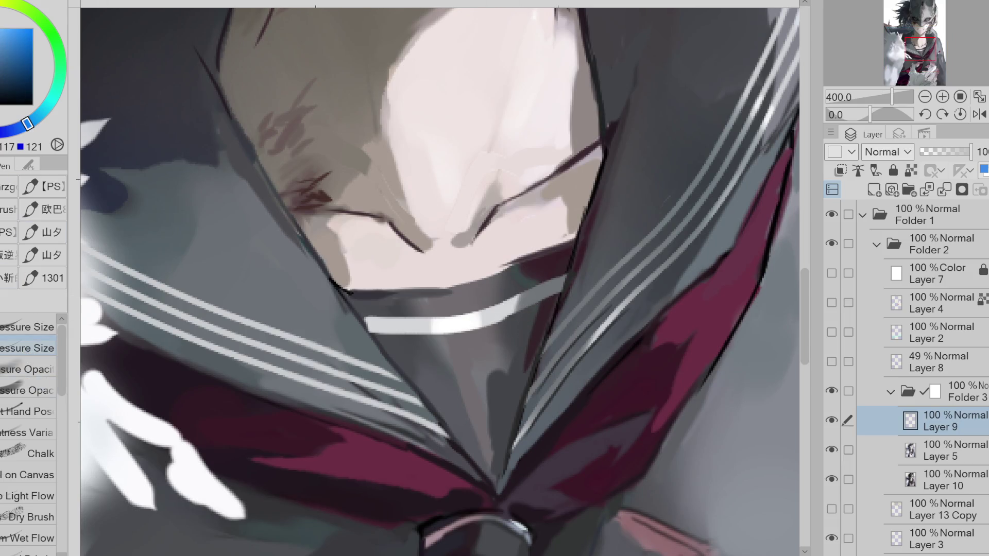
pyautogui.press('g')
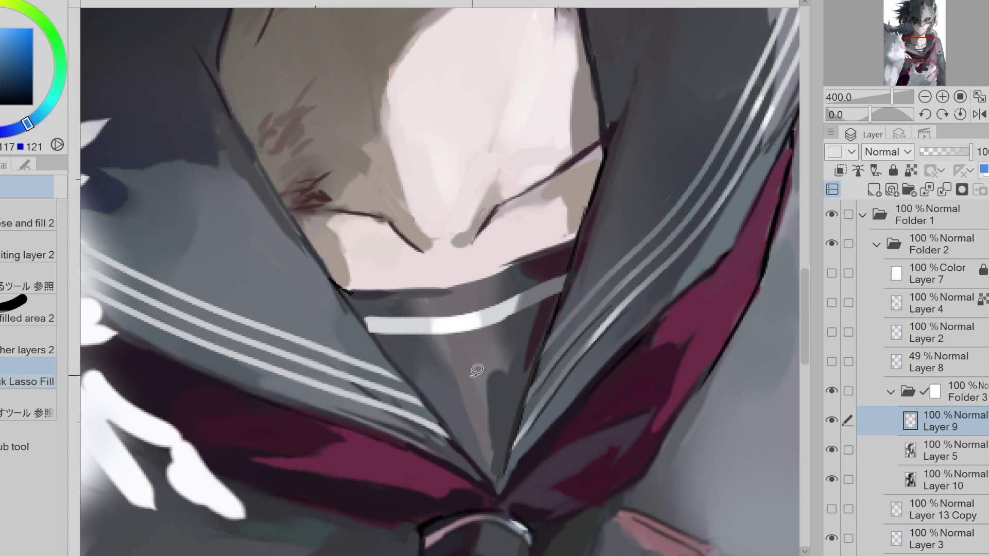
pyautogui.keyDown('alt'); pyautogui.click(479, 372); pyautogui.keyUp('alt')
pyautogui.moveTo(479, 372)
pyautogui.mouseDown()
pyautogui.moveTo(495, 355)
pyautogui.moveTo(478, 380)
pyautogui.moveTo(464, 376)
pyautogui.moveTo(482, 381)
pyautogui.moveTo(463, 396)
pyautogui.moveTo(465, 377)
pyautogui.moveTo(463, 404)
pyautogui.moveTo(449, 390)
pyautogui.moveTo(523, 378)
pyautogui.moveTo(498, 392)
pyautogui.moveTo(467, 379)
pyautogui.moveTo(477, 381)
pyautogui.moveTo(468, 401)
pyautogui.moveTo(489, 401)
pyautogui.moveTo(473, 426)
pyautogui.moveTo(485, 433)
pyautogui.moveTo(497, 400)
pyautogui.mouseUp()
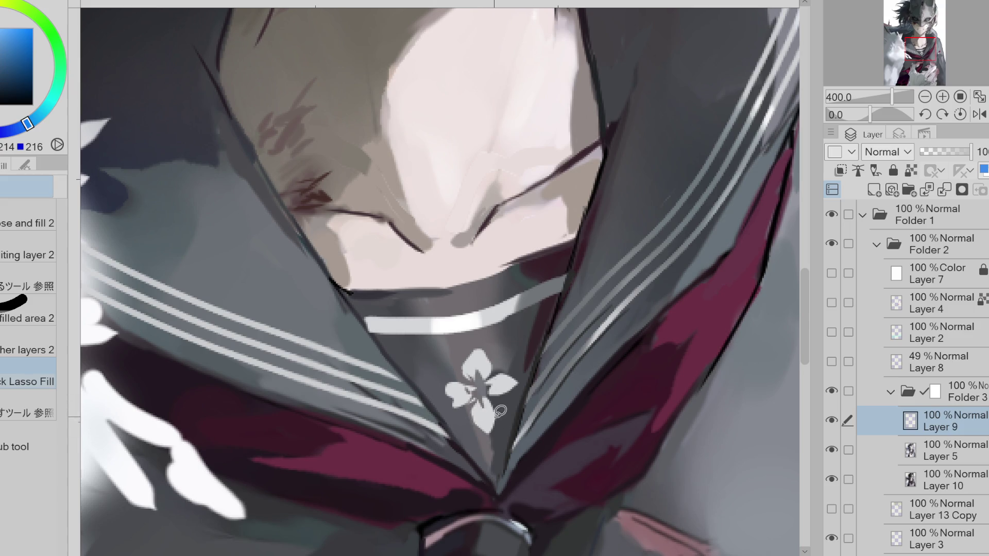
pyautogui.press('e')
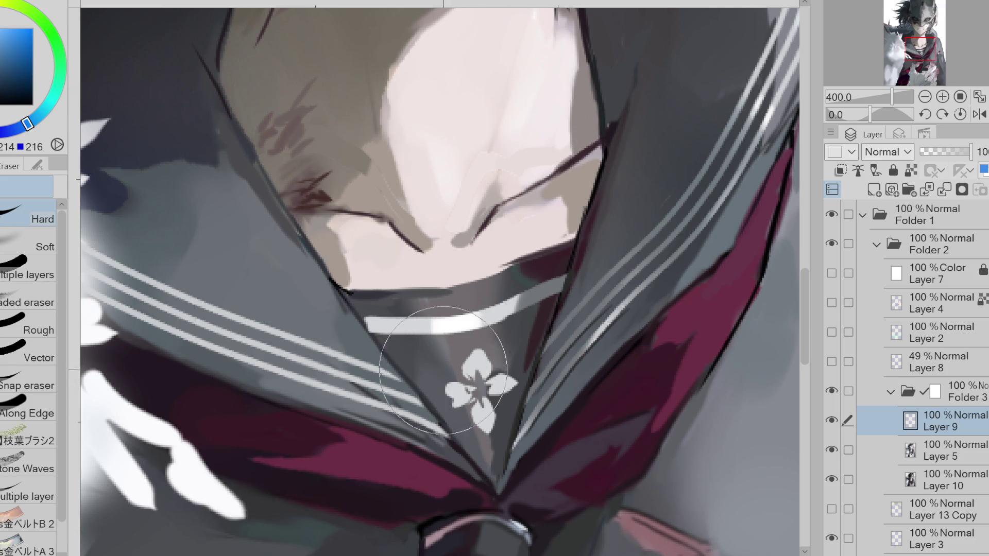
pyautogui.moveTo(464, 358); pyautogui.dragTo(485, 429)
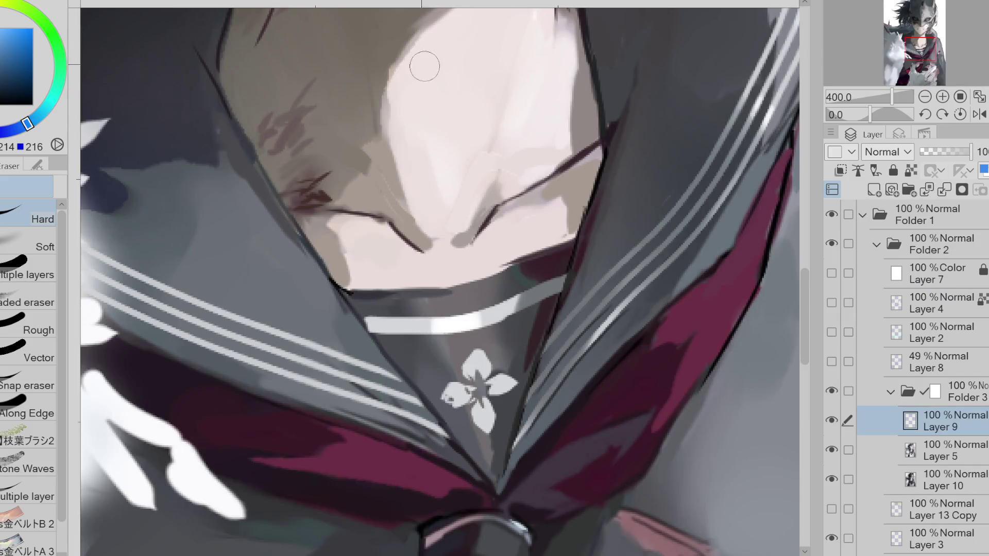
# Scale the collar flower to about 60%, rotate and raise it, then undo a stray stroke
pyautogui.hotkey('ctrl', 't')
pyautogui.moveTo(519, 349)
pyautogui.mouseDown()
pyautogui.moveTo(497, 354)
pyautogui.moveTo(498, 397)
pyautogui.moveTo(471, 355)
pyautogui.moveTo(498, 365)
pyautogui.mouseUp()
pyautogui.click(448, 449)
pyautogui.press('p')
pyautogui.hotkey('ctrl', 'z')
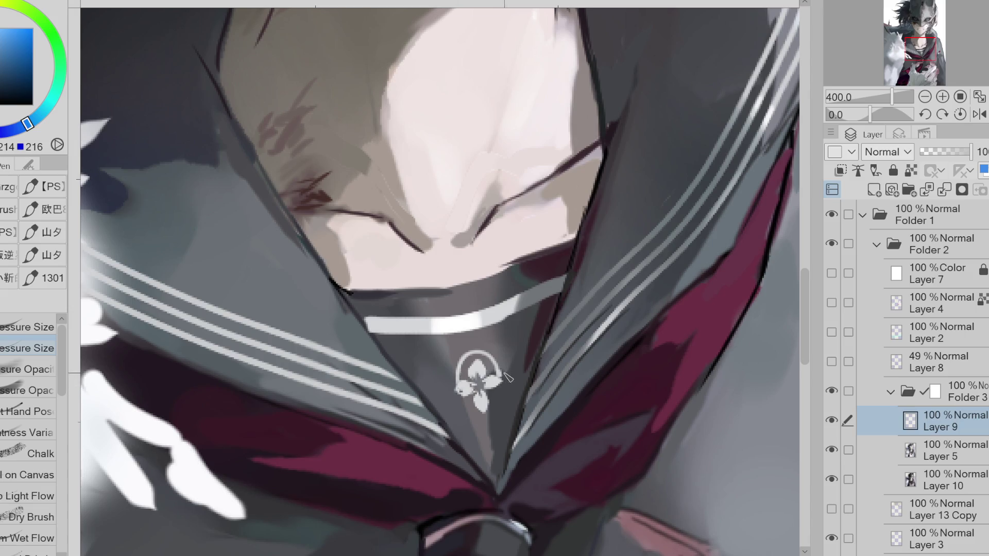
# Redraw the arc above the flower emblem several times, comparing versions with undo and redo
pyautogui.hotkey('ctrl', 'z')
pyautogui.hotkey('ctrl', 'y')
pyautogui.hotkey('ctrl', 'z')
pyautogui.hotkey('ctrl', 'y')
pyautogui.hotkey('ctrl', 'z')
pyautogui.moveTo(500, 375)
pyautogui.mouseDown()
pyautogui.moveTo(460, 387)
pyautogui.moveTo(454, 363)
pyautogui.moveTo(502, 368)
pyautogui.moveTo(481, 349)
pyautogui.moveTo(459, 391)
pyautogui.mouseUp()
pyautogui.hotkey('ctrl', 'z')
pyautogui.hotkey('ctrl', 'z')
pyautogui.hotkey('ctrl', 'z')
pyautogui.hotkey('ctrl', 'z')
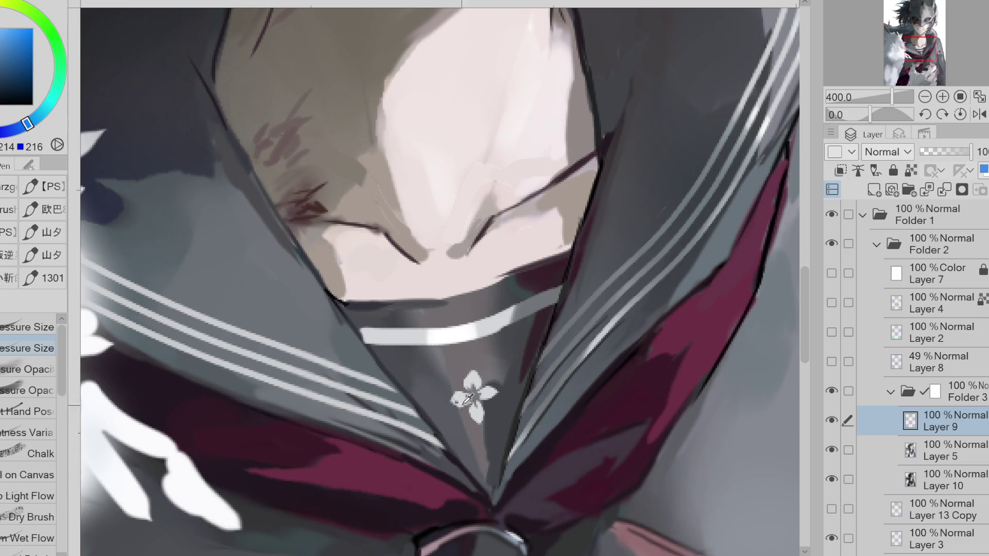
pyautogui.moveTo(458, 394)
pyautogui.mouseDown()
pyautogui.moveTo(500, 389)
pyautogui.moveTo(456, 397)
pyautogui.moveTo(466, 363)
pyautogui.moveTo(497, 389)
pyautogui.moveTo(449, 386)
pyautogui.mouseUp()
pyautogui.hotkey('ctrl', 'z')
pyautogui.hotkey('ctrl', 'z')
pyautogui.hotkey('ctrl', 'z')
# Mirror the canvas view and retry the ring arc around the emblem
pyautogui.hotkey('ctrl', 'z')
pyautogui.click(979, 114)
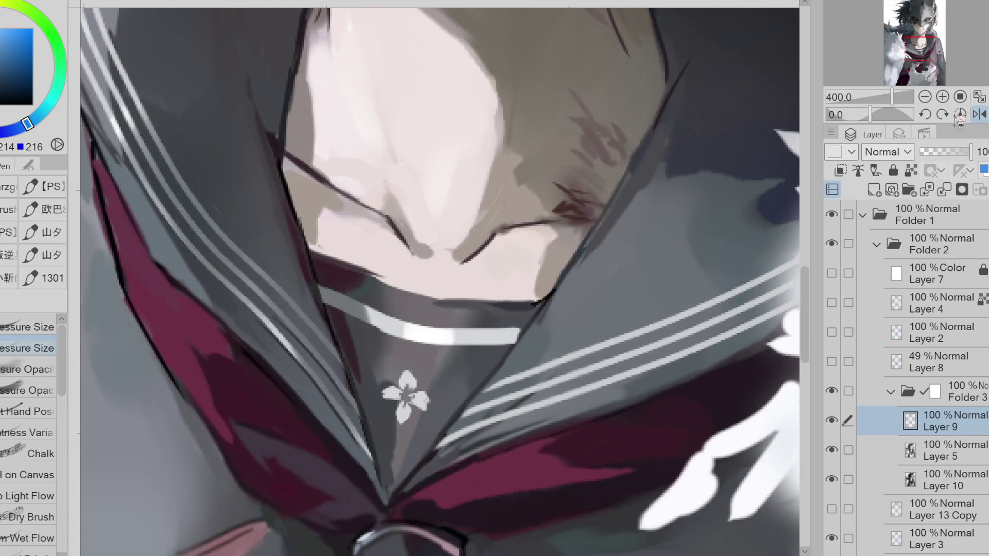
pyautogui.press('e')
pyautogui.press('p')
pyautogui.moveTo(385, 394); pyautogui.dragTo(429, 394)
pyautogui.hotkey('ctrl', 'z')
pyautogui.hotkey('ctrl', 'z')
# Tidy the ring with eraser and pen, restoring the canvas to unmirrored
pyautogui.press('e')
pyautogui.press('p')
pyautogui.press('e')
pyautogui.press('p')
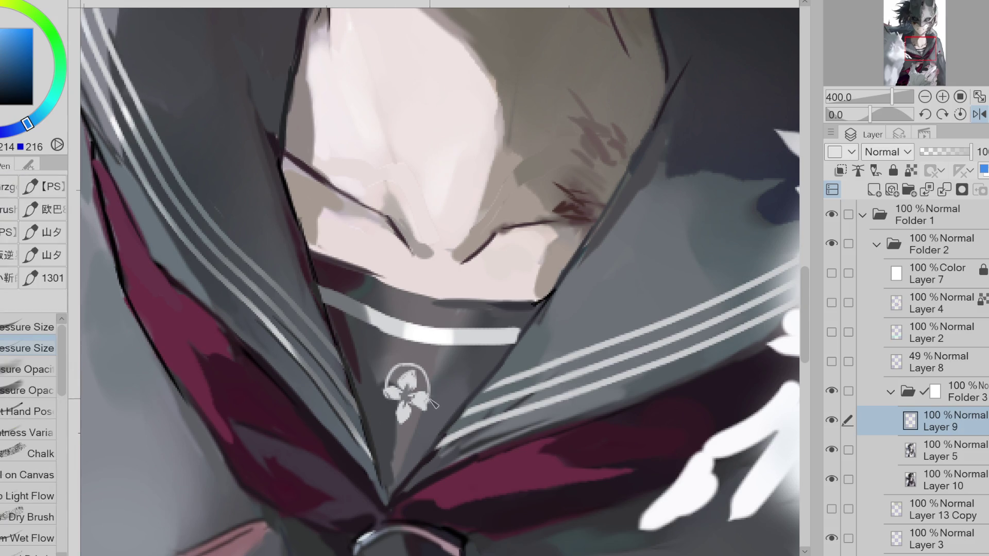
pyautogui.press('e')
pyautogui.press('p')
pyautogui.press('e')
pyautogui.press('h')
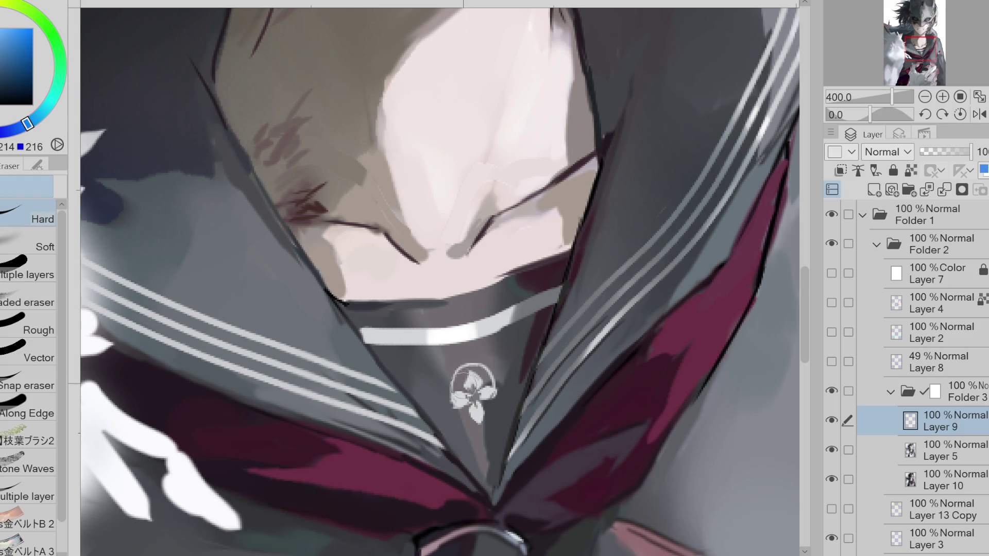
pyautogui.press('p')
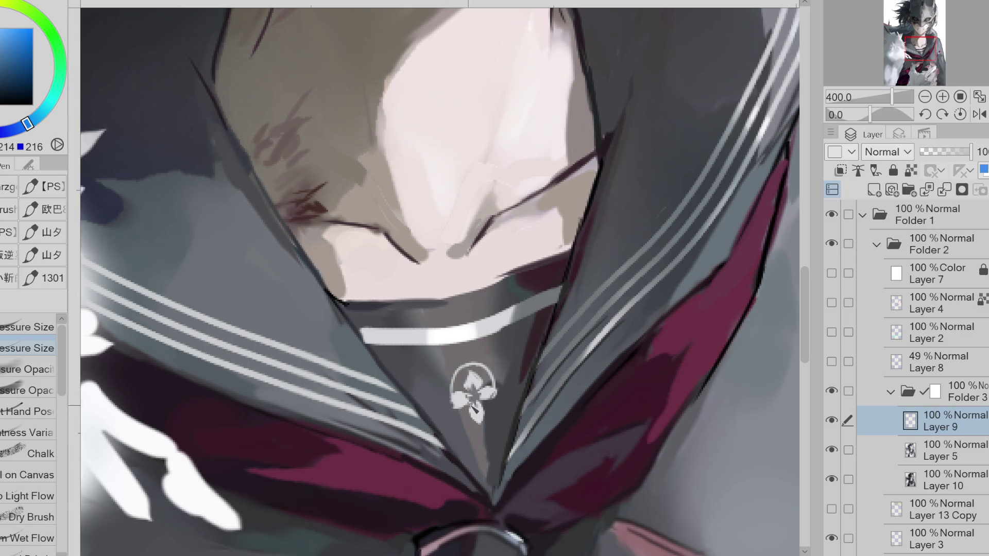
pyautogui.press('e')
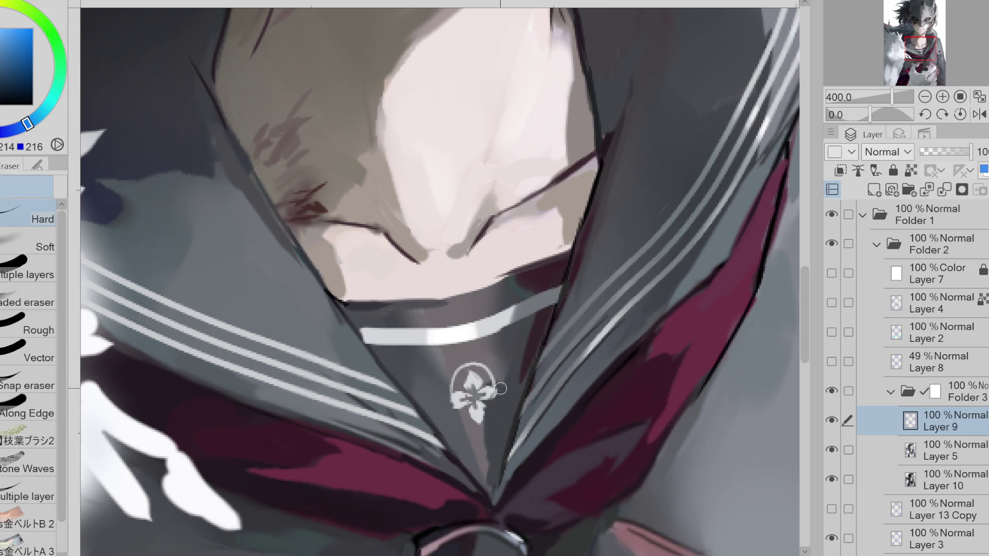
pyautogui.scroll(-2, 505, 365)
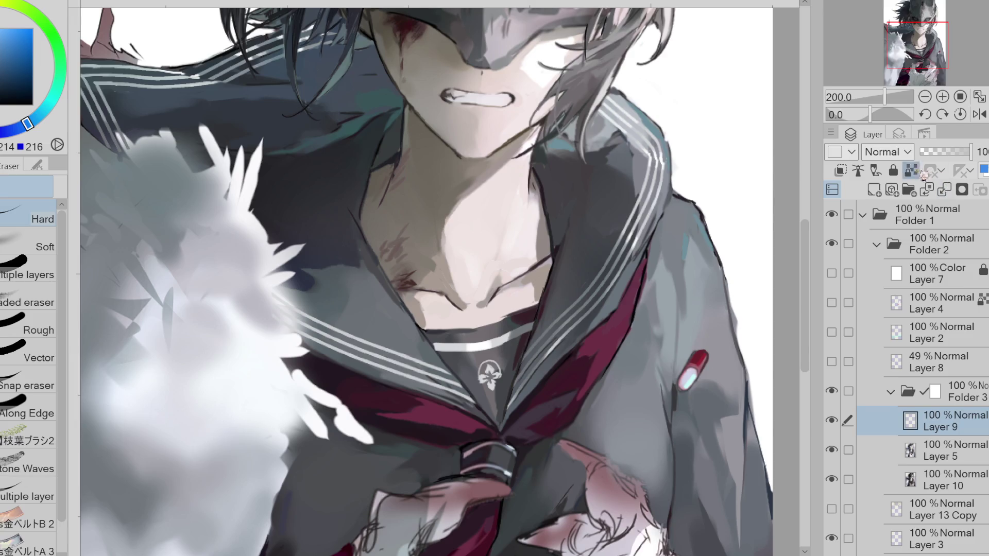
# Sample dark magenta, light blue, mid grey and light grey colours around the collar
pyautogui.press('p')
pyautogui.keyDown('alt'); pyautogui.click(507, 354); pyautogui.keyUp('alt')
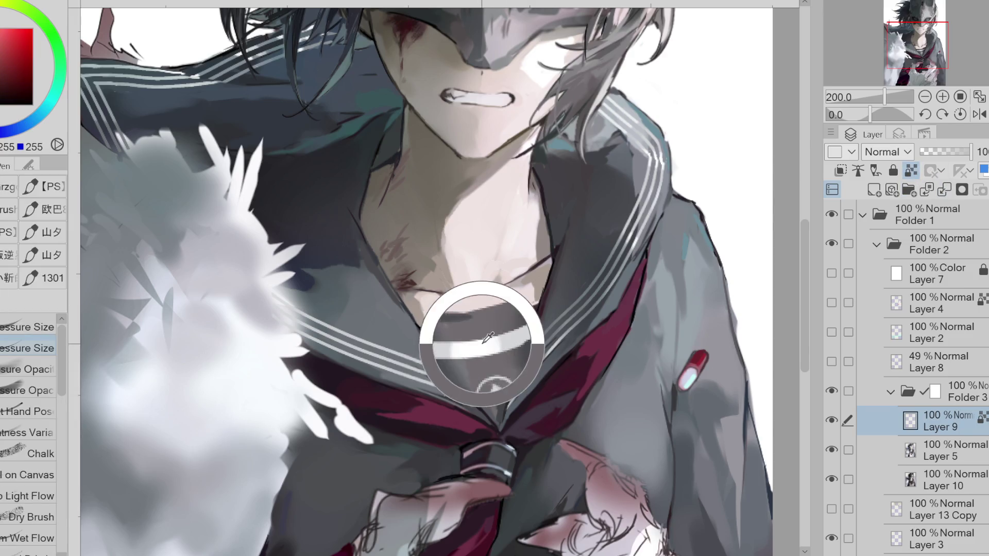
pyautogui.keyDown('alt'); pyautogui.click(507, 344); pyautogui.keyUp('alt')
pyautogui.keyDown('alt'); pyautogui.click(523, 327); pyautogui.keyUp('alt')
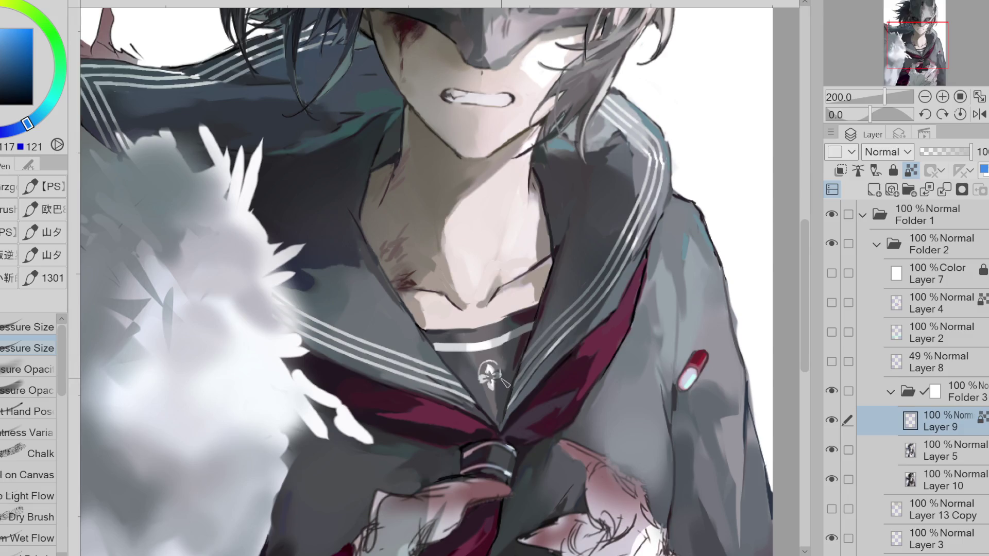
pyautogui.keyDown('alt'); pyautogui.click(514, 331); pyautogui.keyUp('alt')
# Merge Layer 9 into Layer 5 and paint a light grey stroke on the hand
pyautogui.click(944, 190)
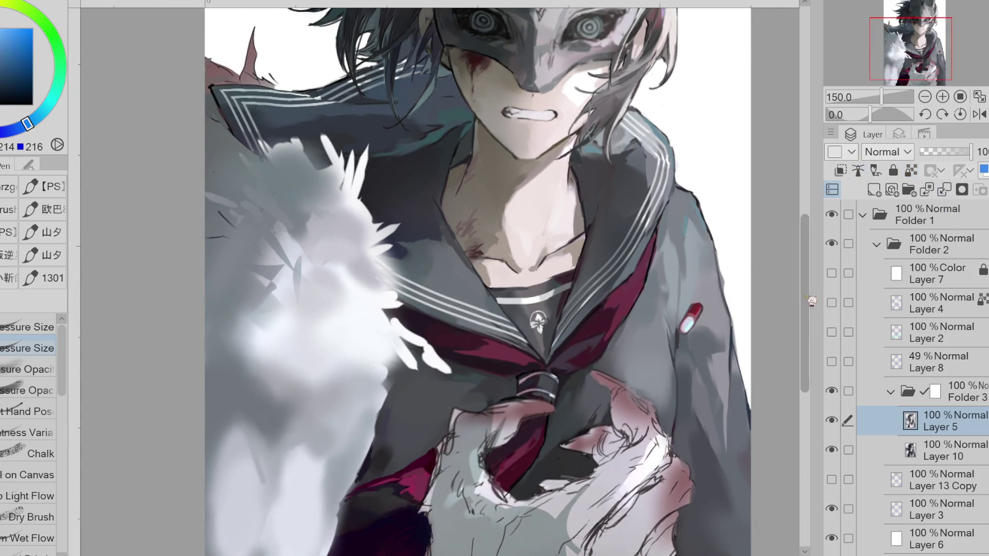
pyautogui.scroll(-3, 811, 301)
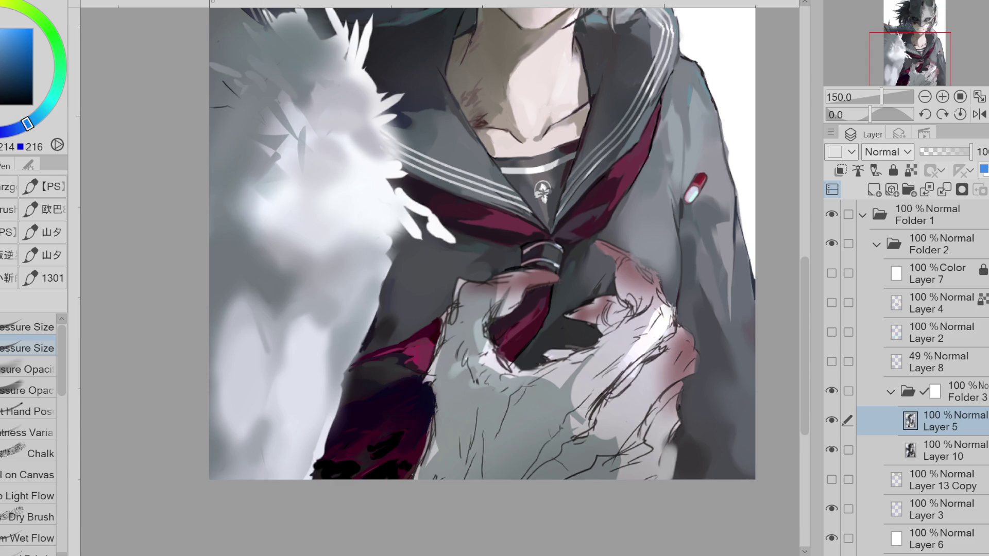
pyautogui.moveTo(488, 390); pyautogui.dragTo(474, 420)
# Eyedrop several light and dark grey tones from the hand, then pick a dark red
pyautogui.keyDown('alt'); pyautogui.click(498, 394); pyautogui.keyUp('alt')
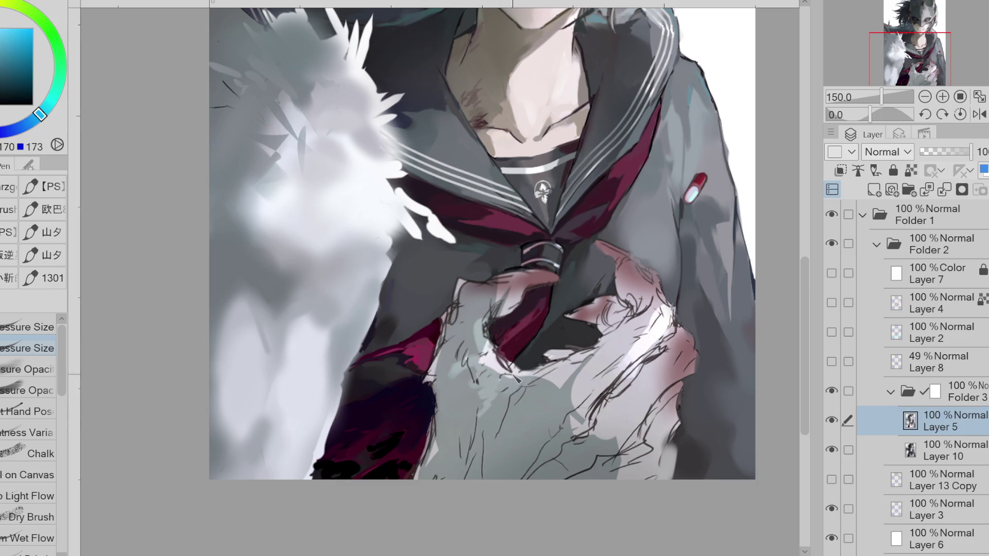
pyautogui.keyDown('alt'); pyautogui.click(500, 390); pyautogui.keyUp('alt')
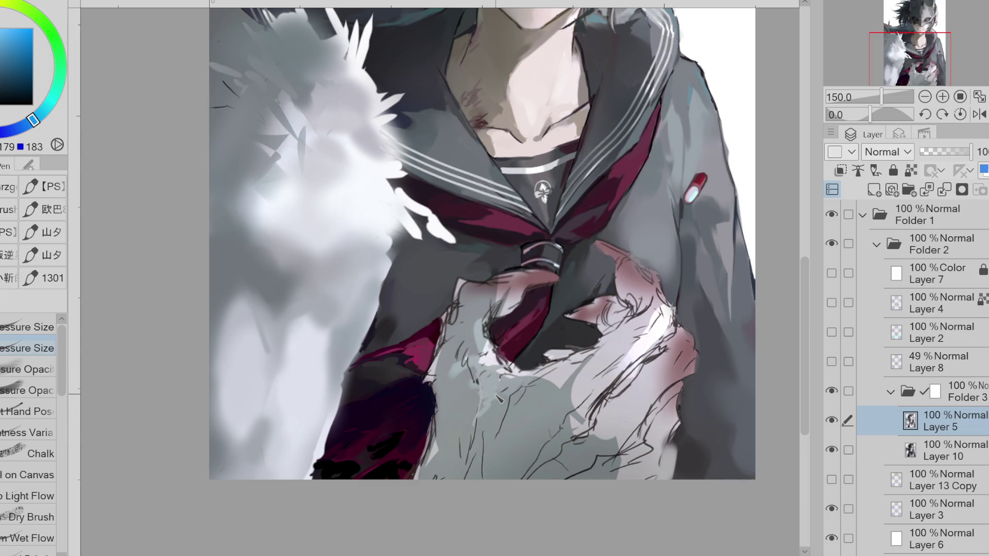
pyautogui.keyDown('alt'); pyautogui.click(491, 411); pyautogui.keyUp('alt')
pyautogui.keyDown('alt'); pyautogui.click(518, 378); pyautogui.keyUp('alt')
pyautogui.keyDown('alt'); pyautogui.click(500, 374); pyautogui.keyUp('alt')
pyautogui.keyDown('alt'); pyautogui.click(507, 388); pyautogui.keyUp('alt')
pyautogui.keyDown('alt'); pyautogui.click(513, 381); pyautogui.keyUp('alt')
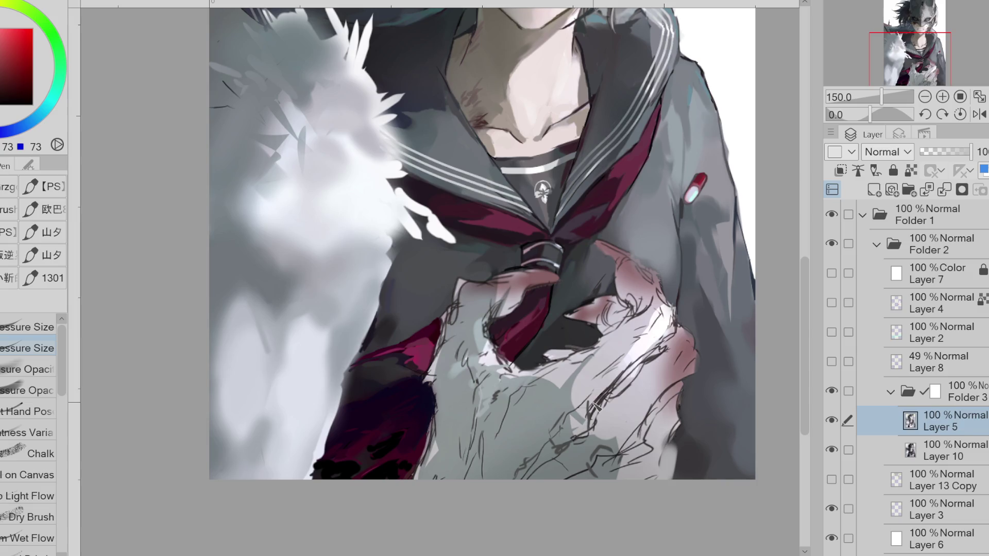
# Add a new empty raster layer above Layer 5
pyautogui.click(876, 189)
pyautogui.scroll(-2, 482, 242)
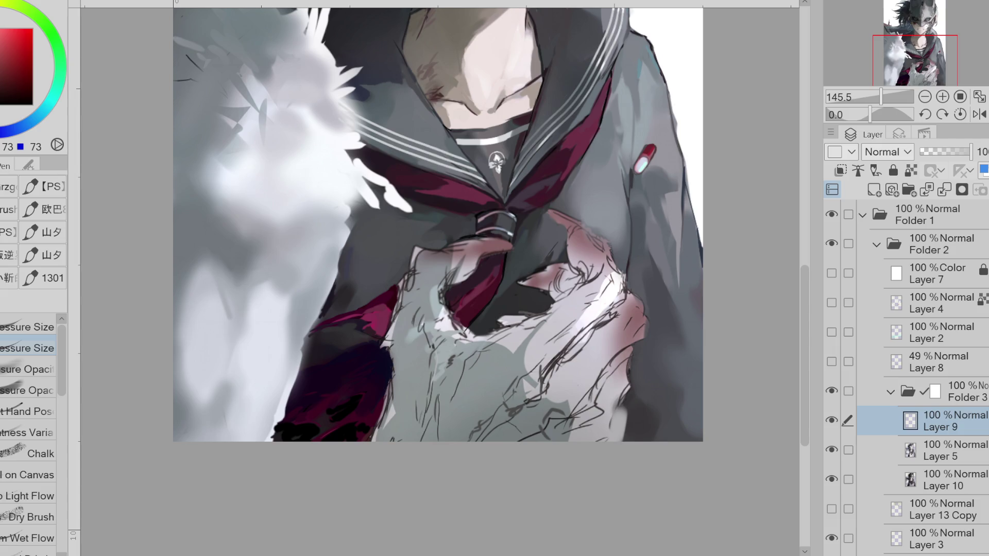
# Switch to a pressure-opacity brush and sample dark teal, grey-blue and purple tones from the hand
pyautogui.keyDown('alt'); pyautogui.click(416, 372); pyautogui.keyUp('alt')
pyautogui.click(29, 391)
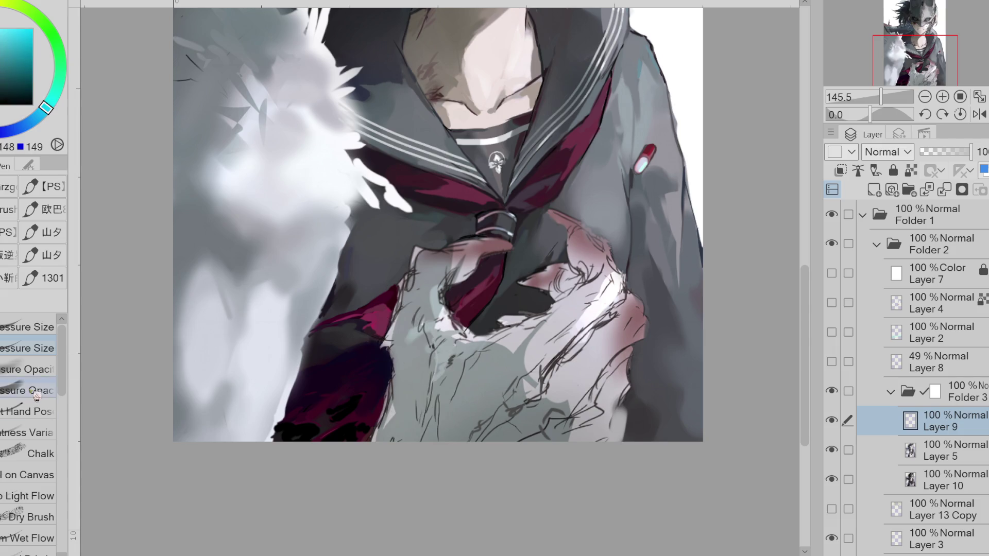
pyautogui.keyDown('alt'); pyautogui.click(405, 417); pyautogui.keyUp('alt')
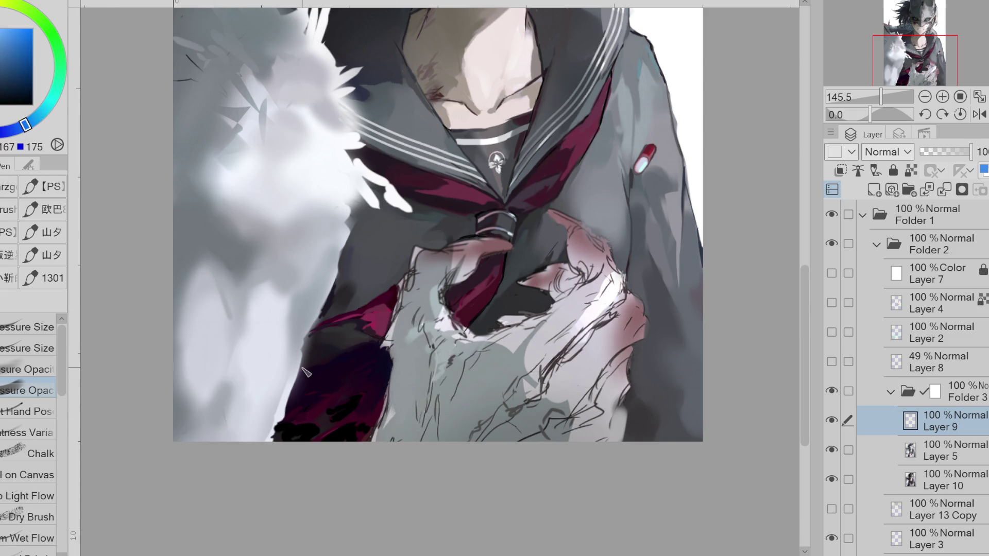
pyautogui.keyDown('alt'); pyautogui.click(418, 366); pyautogui.keyUp('alt')
pyautogui.keyDown('alt'); pyautogui.click(416, 278); pyautogui.keyUp('alt')
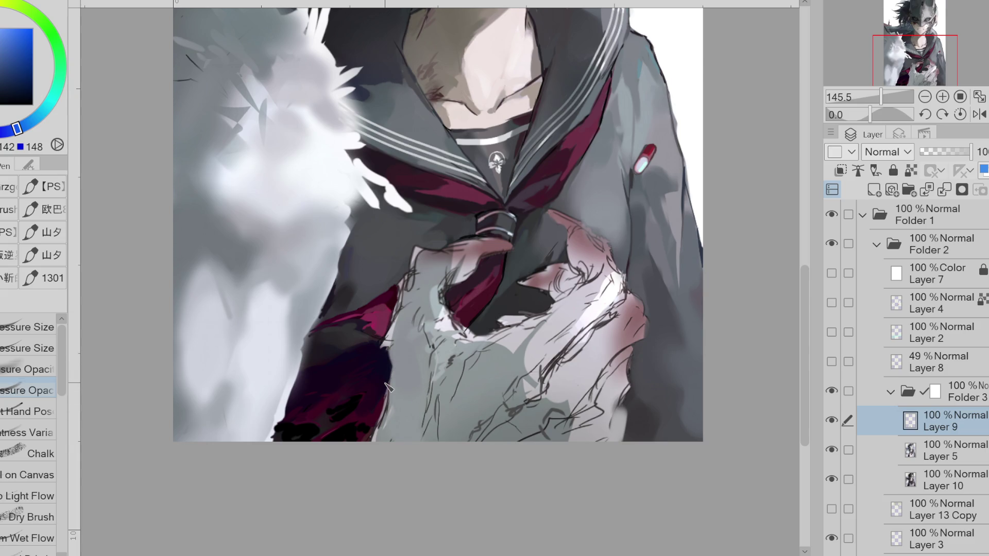
pyautogui.keyDown('alt'); pyautogui.click(402, 335); pyautogui.keyUp('alt')
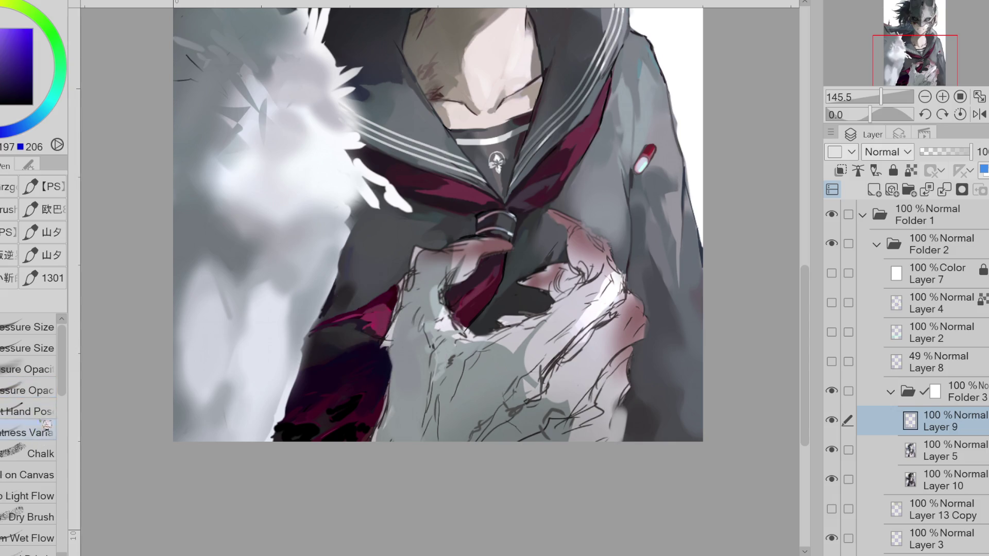
# Try the PS texture brushes 疏线1, 疏线4 and 疏线2, undo a speckled sleeve stroke, then choose 玄-信息量 3
pyautogui.click(45, 186)
pyautogui.scroll(5, 62, 531)
pyautogui.click(41, 420)
pyautogui.keyDown('alt'); pyautogui.click(382, 372); pyautogui.keyUp('alt')
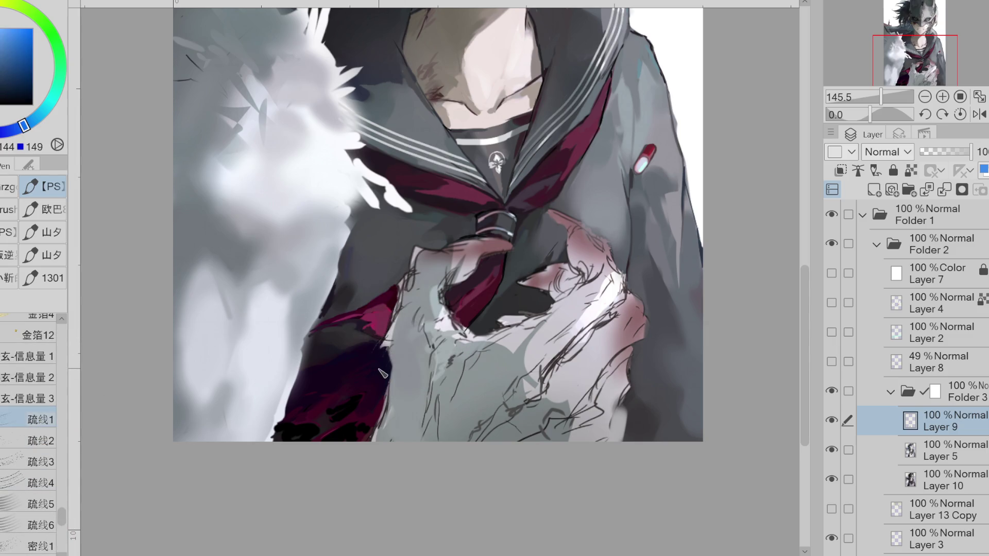
pyautogui.click(41, 483)
pyautogui.moveTo(350, 275); pyautogui.dragTo(392, 360)
pyautogui.hotkey('ctrl', 'z')
pyautogui.click(42, 440)
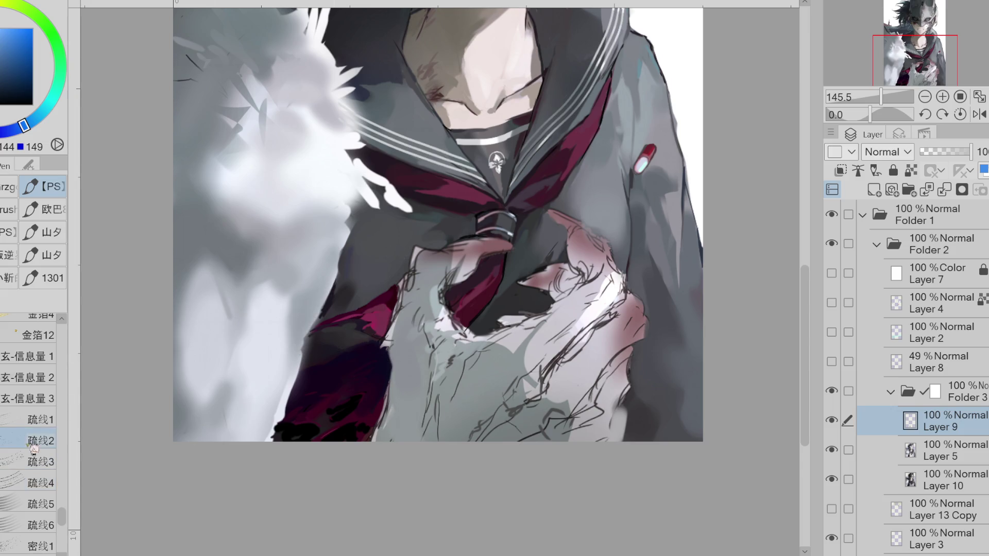
pyautogui.click(31, 398)
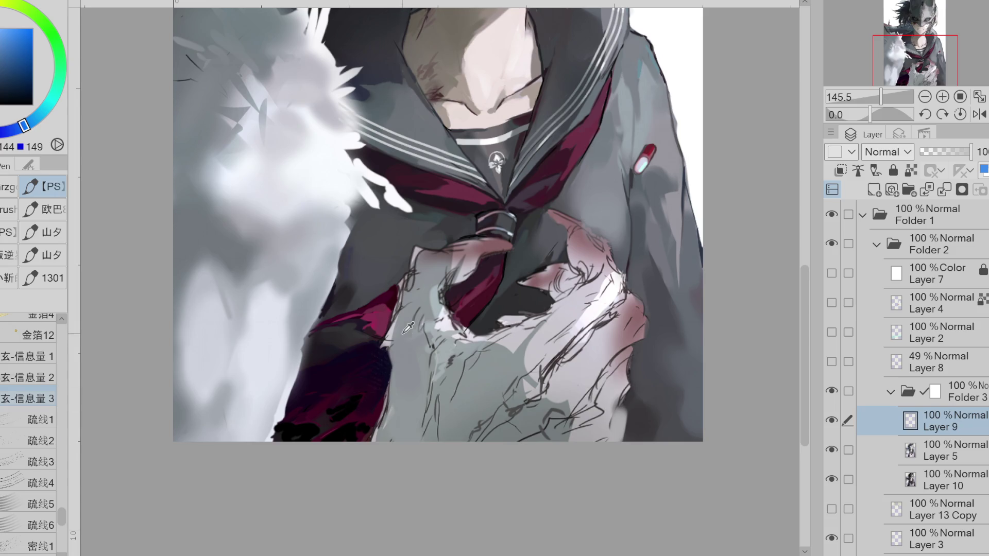
# Paint a lighter blue-grey patch on the dark sleeve
pyautogui.keyDown('alt'); pyautogui.click(273, 357); pyautogui.keyUp('alt')
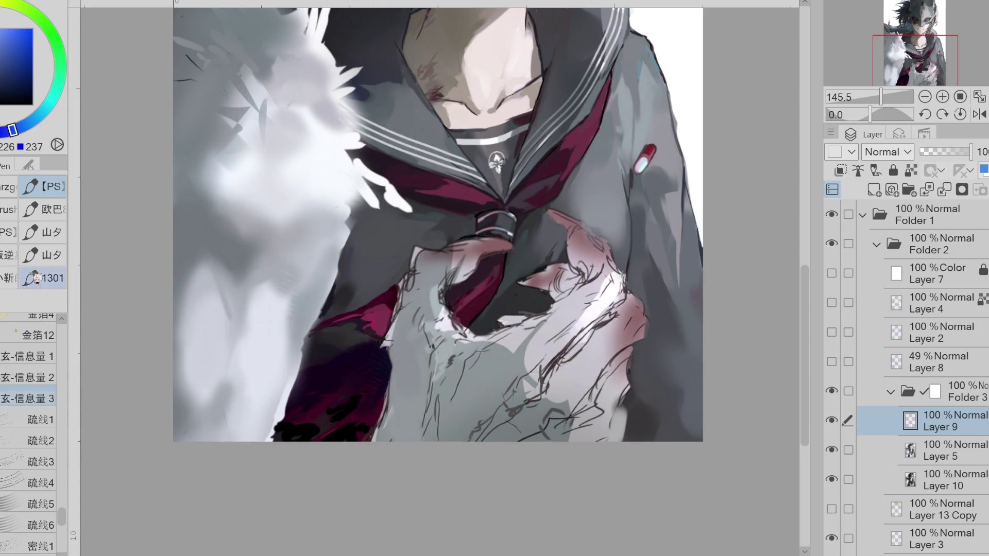
pyautogui.moveTo(62, 515); pyautogui.dragTo(70, 418)
pyautogui.moveTo(375, 358)
pyautogui.mouseDown()
pyautogui.moveTo(387, 341)
pyautogui.moveTo(378, 354)
pyautogui.mouseUp()
pyautogui.keyDown('alt'); pyautogui.click(390, 335); pyautogui.keyUp('alt')
# Switch to the 风-细节硬笔 detail brush and paint a darker purple stroke over the sleeve highlight
pyautogui.click(29, 394)
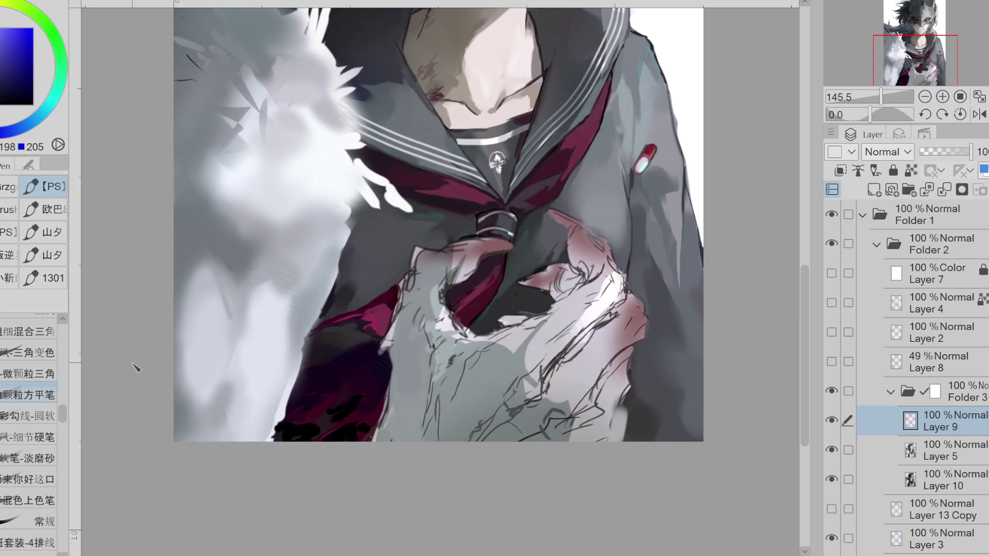
pyautogui.click(29, 437)
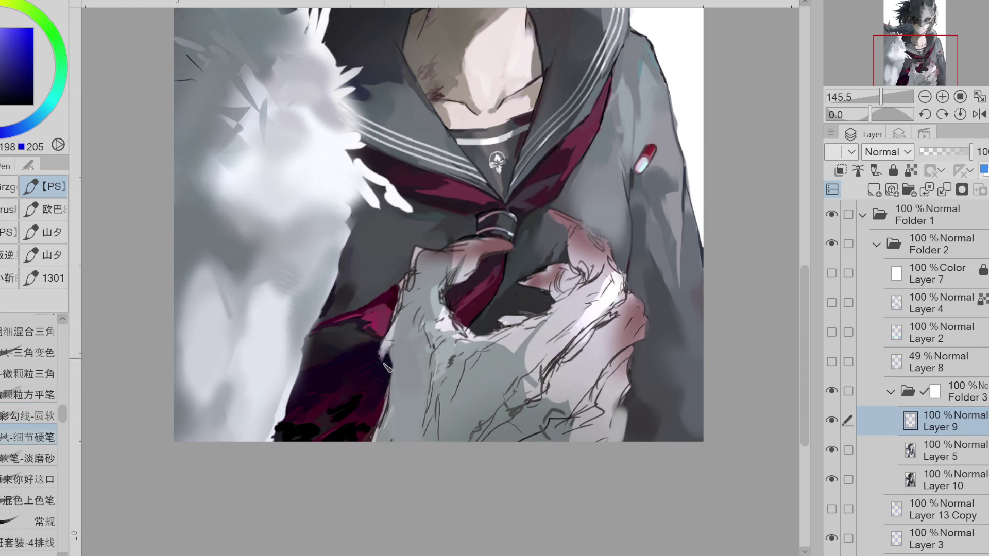
pyautogui.keyDown('alt'); pyautogui.click(394, 339); pyautogui.keyUp('alt')
pyautogui.keyDown('alt'); pyautogui.click(388, 355); pyautogui.keyUp('alt')
pyautogui.moveTo(378, 379); pyautogui.dragTo(398, 341)
pyautogui.press('e')
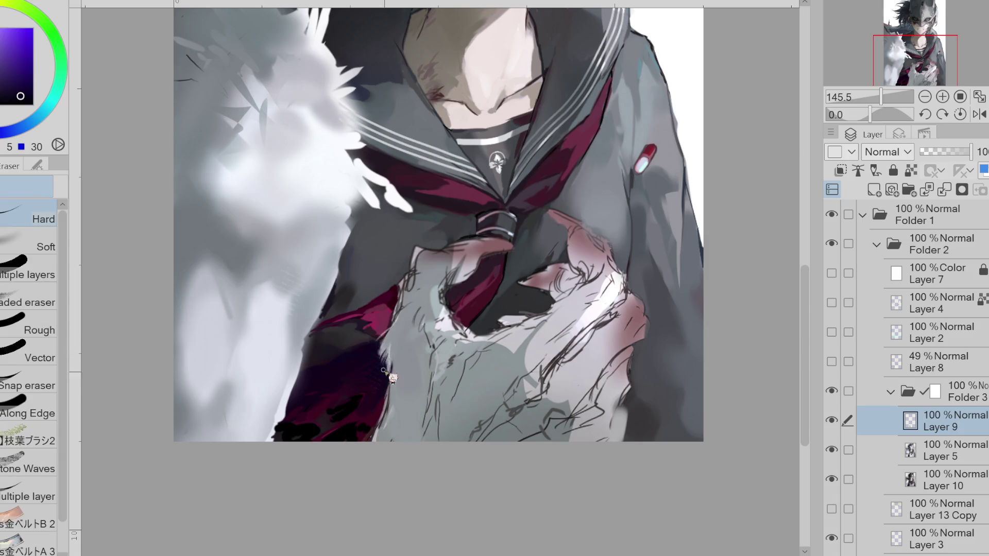
pyautogui.press('p')
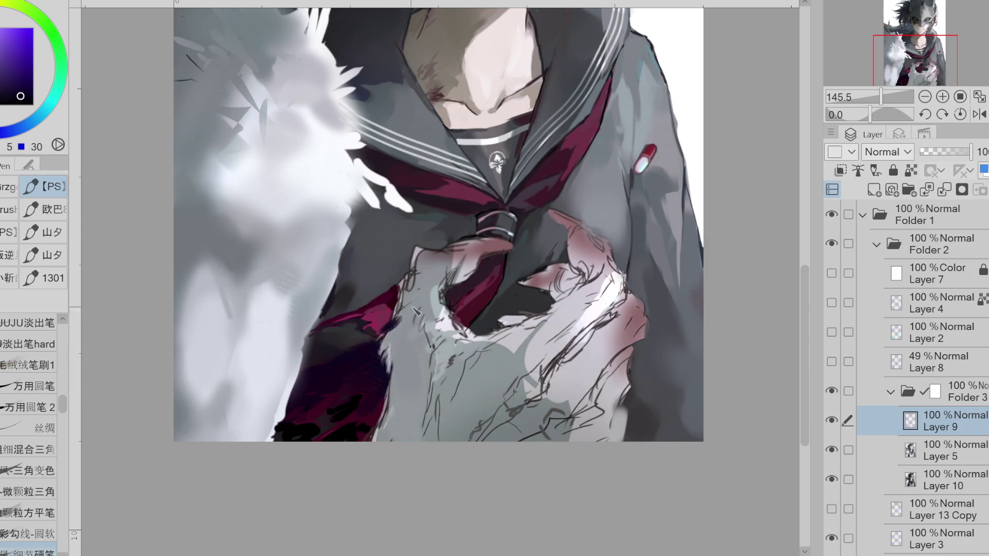
# Sample light blue-grey, greyish purple, magenta, blue and teal-grey tones around the hand
pyautogui.keyDown('alt'); pyautogui.click(407, 311); pyautogui.keyUp('alt')
pyautogui.keyDown('alt'); pyautogui.click(423, 291); pyautogui.keyUp('alt')
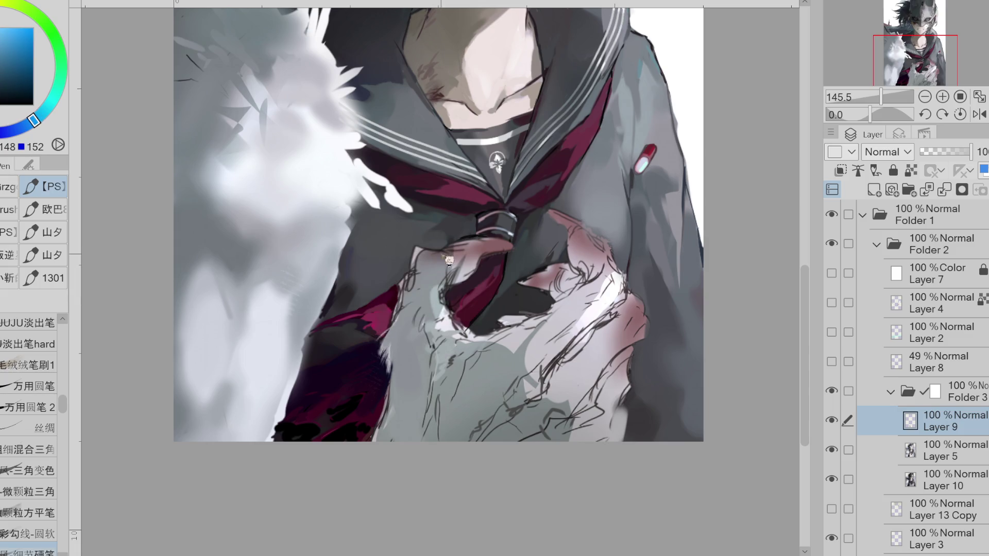
pyautogui.keyDown('alt'); pyautogui.click(408, 314); pyautogui.keyUp('alt')
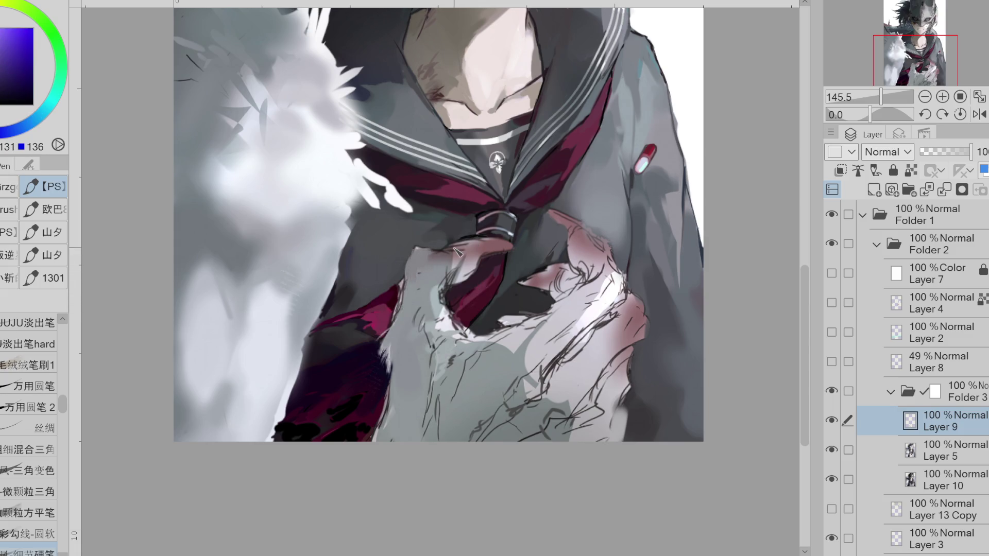
pyautogui.keyDown('alt'); pyautogui.click(429, 272); pyautogui.keyUp('alt')
pyautogui.keyDown('alt'); pyautogui.click(430, 278); pyautogui.keyUp('alt')
pyautogui.keyDown('alt'); pyautogui.click(448, 276); pyautogui.keyUp('alt')
pyautogui.keyDown('alt'); pyautogui.click(456, 273); pyautogui.keyUp('alt')
pyautogui.keyDown('alt'); pyautogui.click(455, 280); pyautogui.keyUp('alt')
pyautogui.keyDown('alt'); pyautogui.click(457, 276); pyautogui.keyUp('alt')
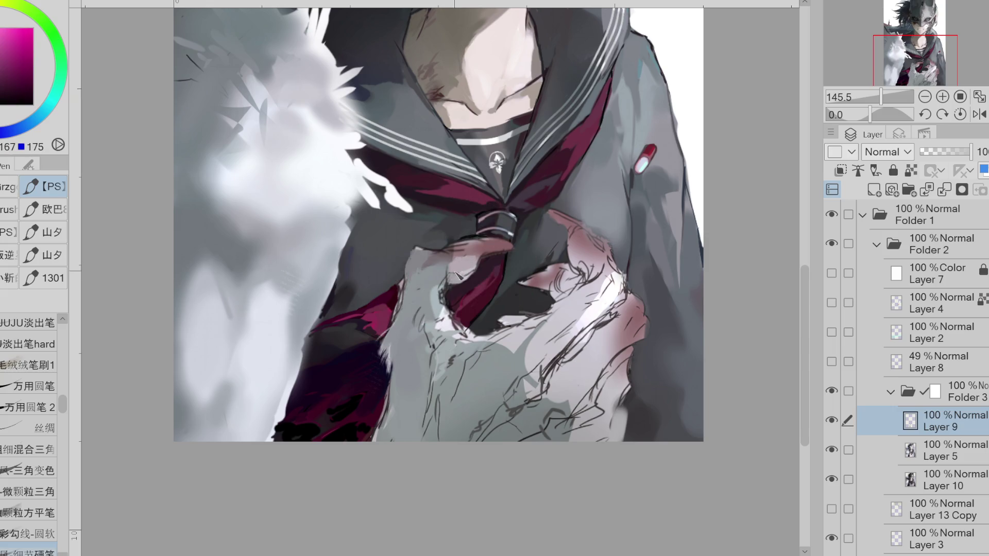
pyautogui.keyDown('alt'); pyautogui.click(455, 273); pyautogui.keyUp('alt')
pyautogui.keyDown('alt'); pyautogui.click(453, 266); pyautogui.keyUp('alt')
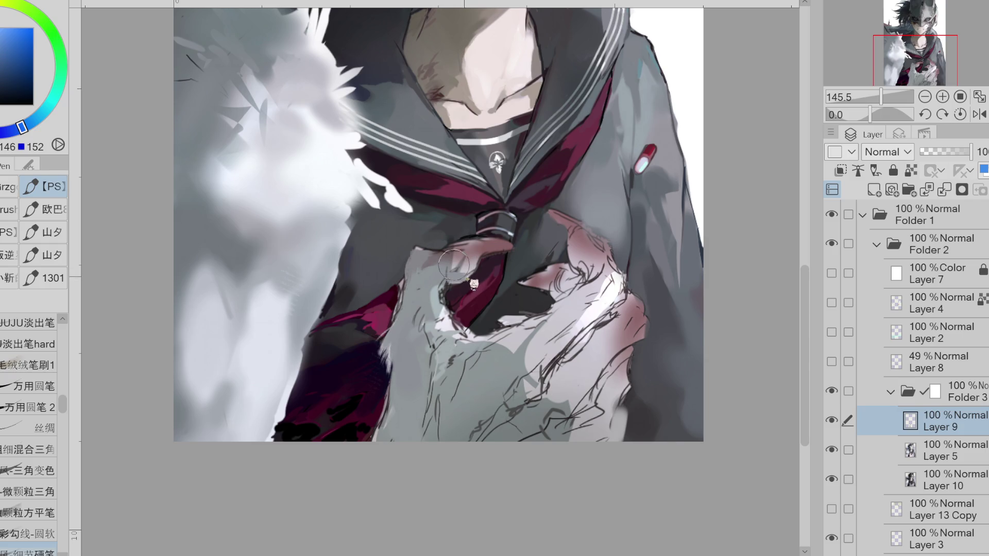
pyautogui.keyDown('alt'); pyautogui.click(466, 273); pyautogui.keyUp('alt')
pyautogui.keyDown('alt'); pyautogui.click(444, 278); pyautogui.keyUp('alt')
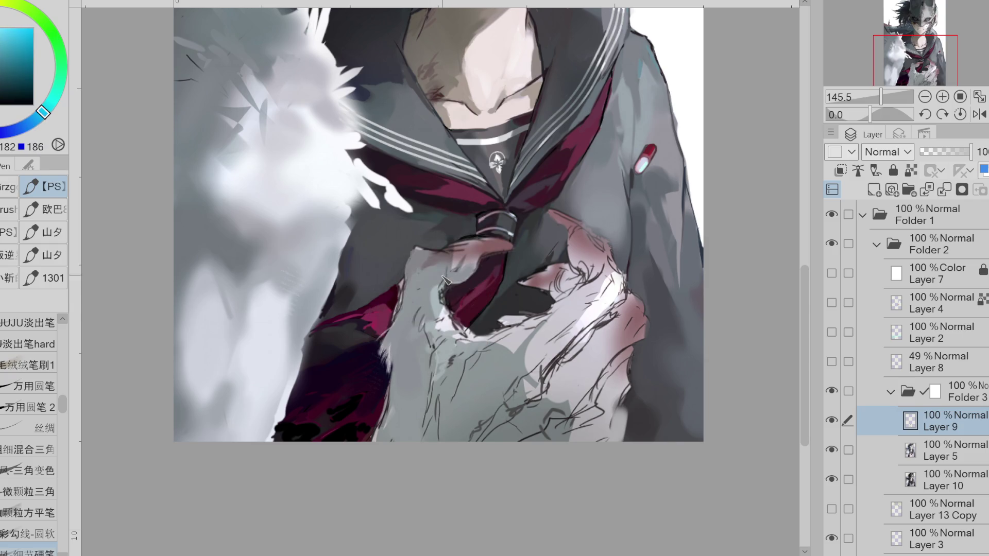
pyautogui.keyDown('alt'); pyautogui.click(443, 275); pyautogui.keyUp('alt')
pyautogui.keyDown('alt'); pyautogui.click(418, 281); pyautogui.keyUp('alt')
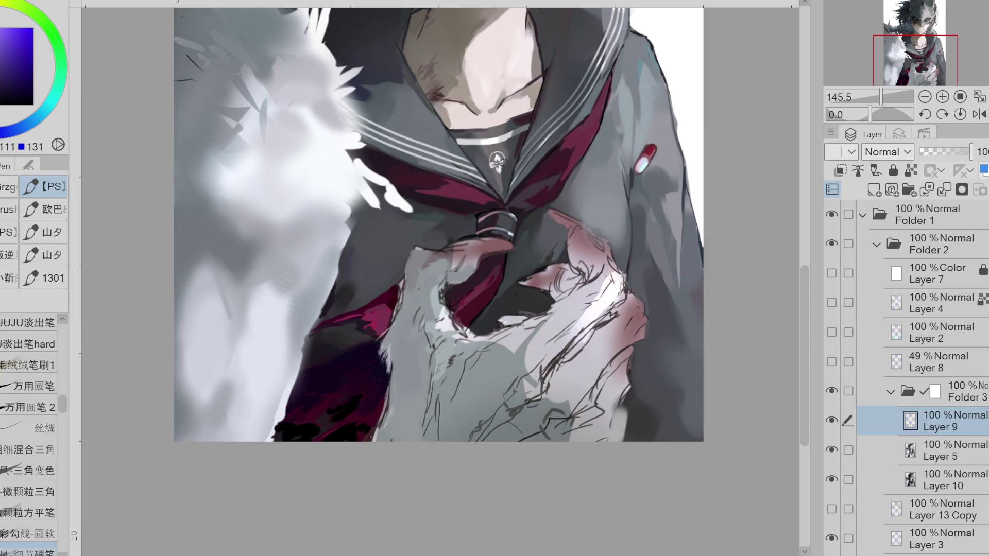
# Paint pale blue-grey strokes on the knuckles near the tie, then sample darker and lighter greys
pyautogui.keyDown('alt'); pyautogui.click(403, 323); pyautogui.keyUp('alt')
pyautogui.keyDown('alt'); pyautogui.click(405, 325); pyautogui.keyUp('alt')
pyautogui.keyDown('alt'); pyautogui.click(411, 288); pyautogui.keyUp('alt')
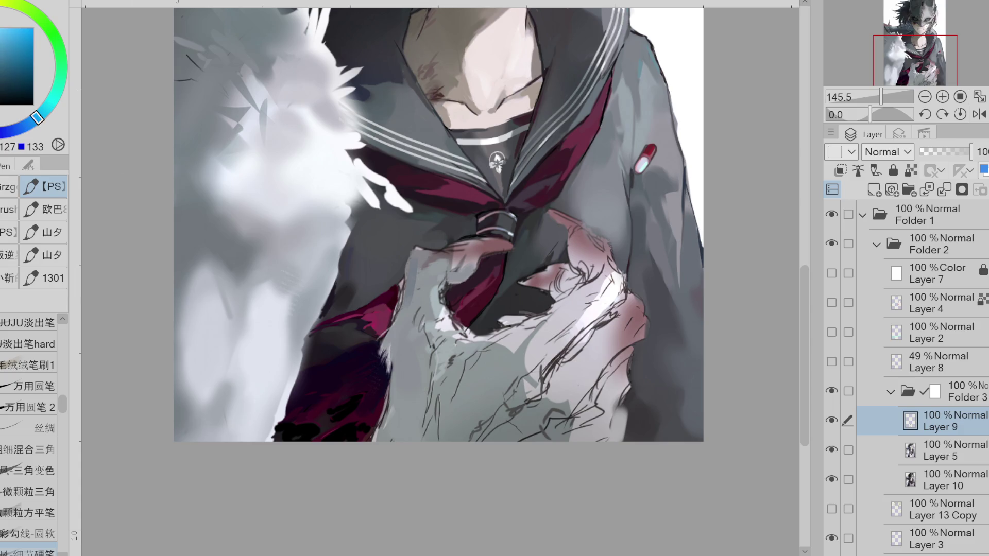
pyautogui.keyDown('alt'); pyautogui.click(414, 275); pyautogui.keyUp('alt')
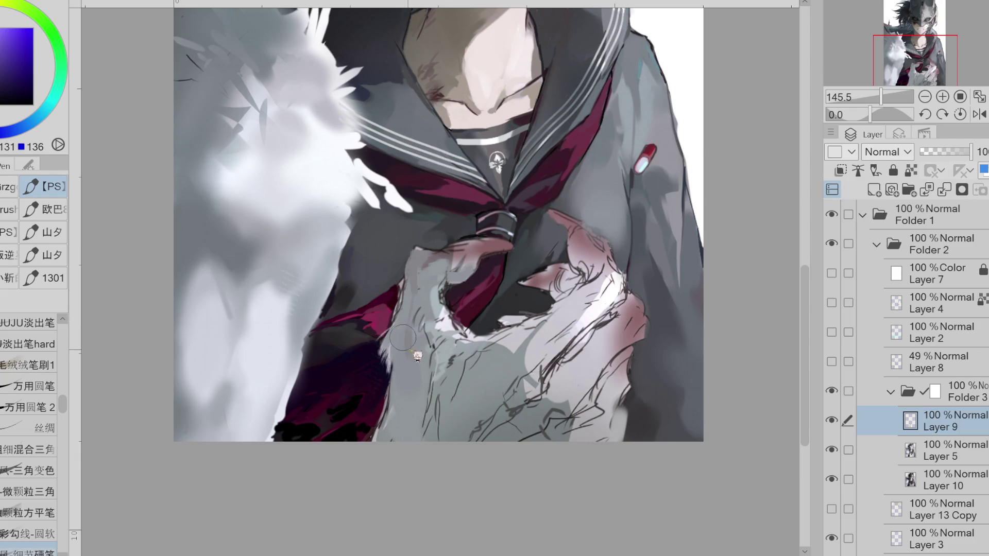
pyautogui.keyDown('alt'); pyautogui.click(414, 288); pyautogui.keyUp('alt')
pyautogui.keyDown('alt'); pyautogui.click(427, 317); pyautogui.keyUp('alt')
pyautogui.keyDown('alt'); pyautogui.click(443, 303); pyautogui.keyUp('alt')
pyautogui.moveTo(443, 304)
pyautogui.mouseDown()
pyautogui.moveTo(420, 317)
pyautogui.moveTo(430, 281)
pyautogui.mouseUp()
pyautogui.keyDown('alt'); pyautogui.click(492, 350); pyautogui.keyUp('alt')
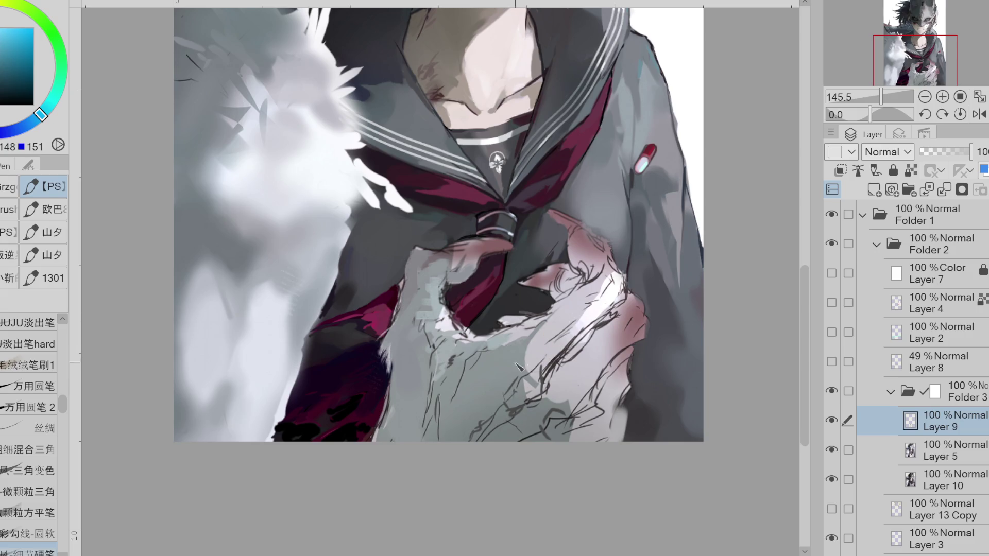
pyautogui.keyDown('alt'); pyautogui.click(551, 332); pyautogui.keyUp('alt')
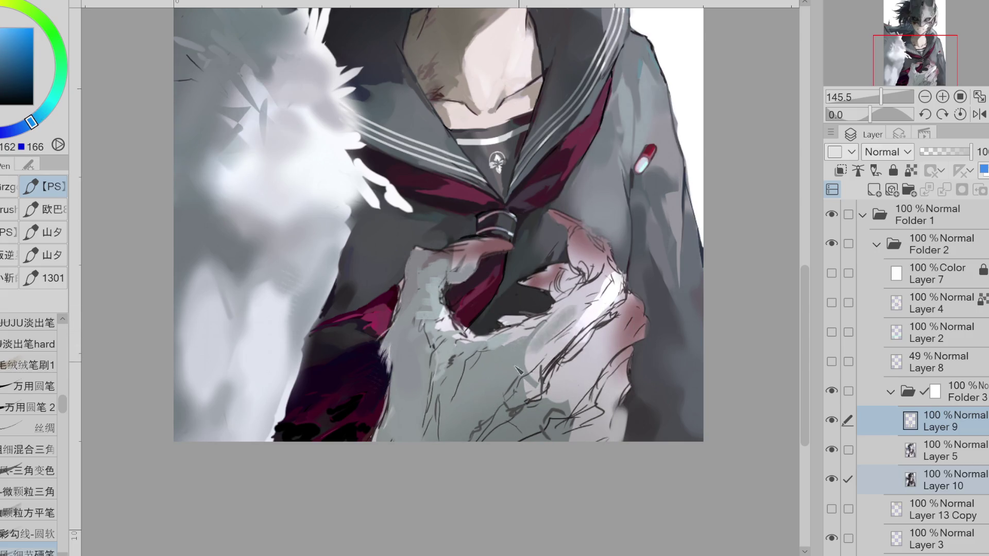
# Paint pale grey strokes across the lower palm and fingers of the hand
pyautogui.moveTo(572, 319); pyautogui.dragTo(531, 350)
pyautogui.keyDown('alt'); pyautogui.click(545, 330); pyautogui.keyUp('alt')
pyautogui.moveTo(567, 309); pyautogui.dragTo(523, 351)
pyautogui.keyDown('alt'); pyautogui.click(522, 352); pyautogui.keyUp('alt')
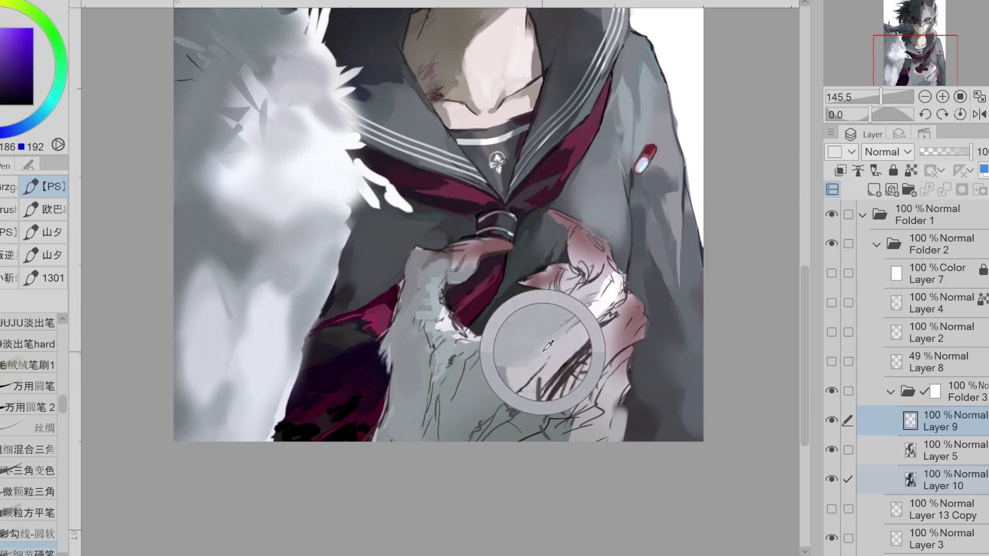
pyautogui.moveTo(572, 311); pyautogui.dragTo(533, 352)
pyautogui.keyDown('alt'); pyautogui.click(556, 342); pyautogui.keyUp('alt')
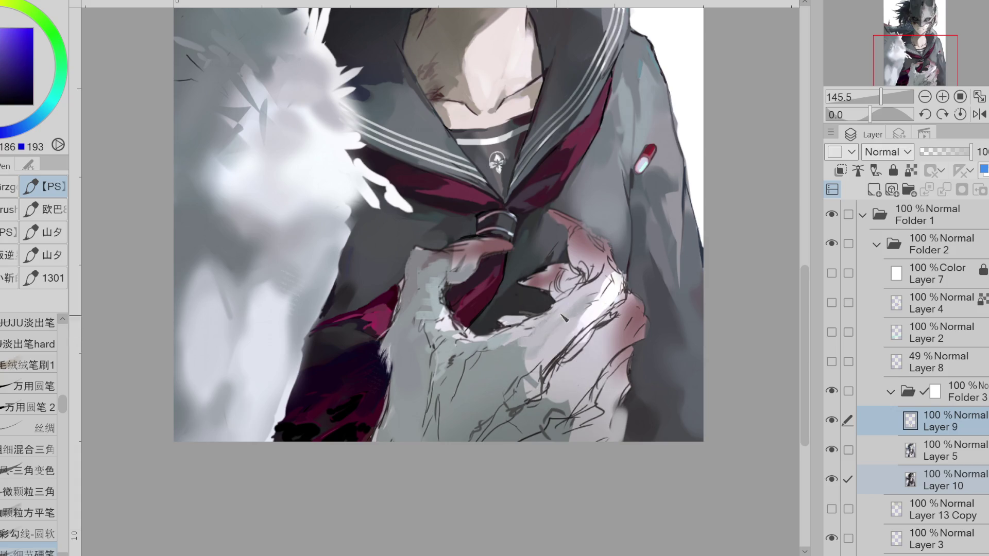
pyautogui.keyDown('alt'); pyautogui.click(548, 329); pyautogui.keyUp('alt')
pyautogui.moveTo(561, 329)
pyautogui.mouseDown()
pyautogui.moveTo(530, 389)
pyautogui.moveTo(566, 342)
pyautogui.mouseUp()
pyautogui.keyDown('alt'); pyautogui.click(567, 344); pyautogui.keyUp('alt')
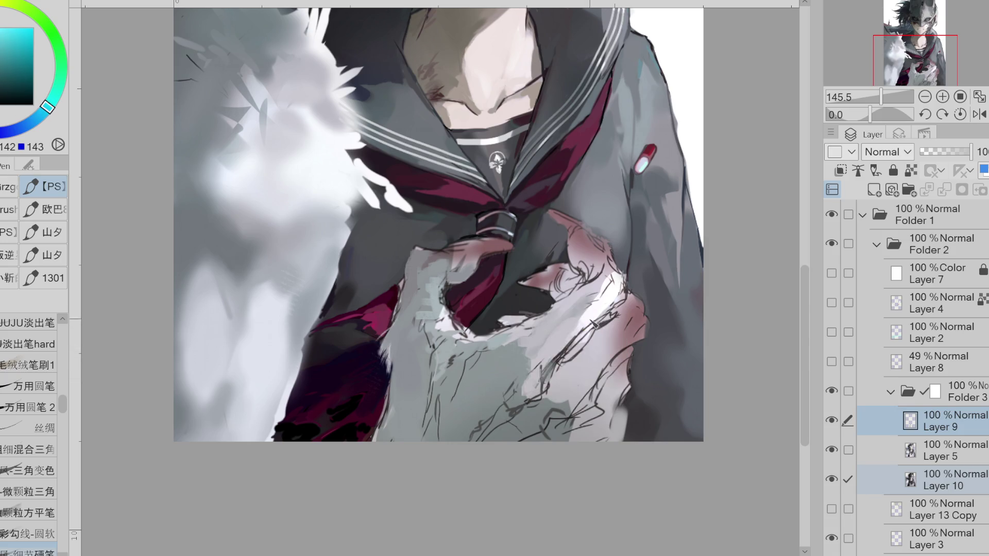
# Add a pinkish-white highlight on the hand's edge and turn on Layer 7 (Color) for grayscale
pyautogui.keyDown('alt'); pyautogui.click(597, 286); pyautogui.keyUp('alt')
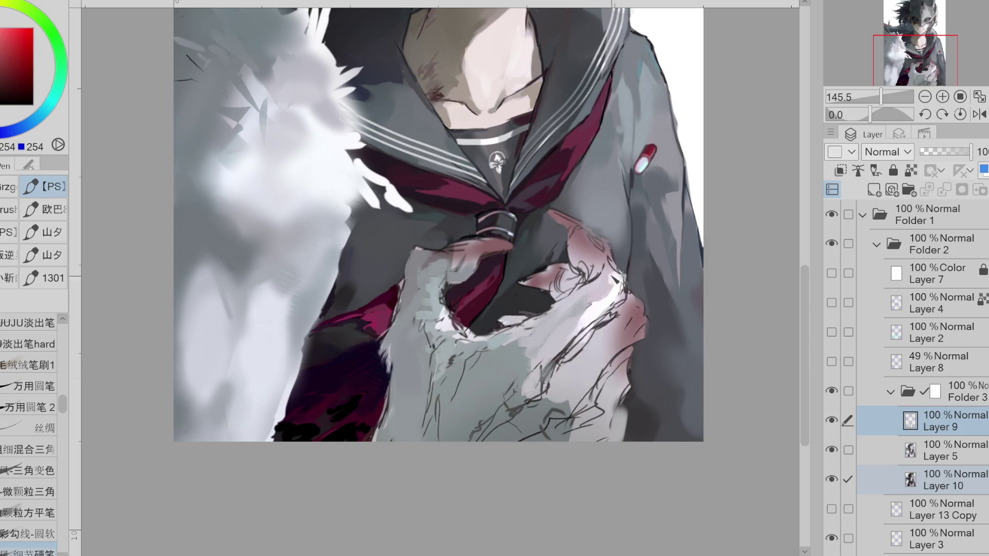
pyautogui.keyDown('alt'); pyautogui.click(606, 255); pyautogui.keyUp('alt')
pyautogui.moveTo(644, 335); pyautogui.dragTo(643, 313)
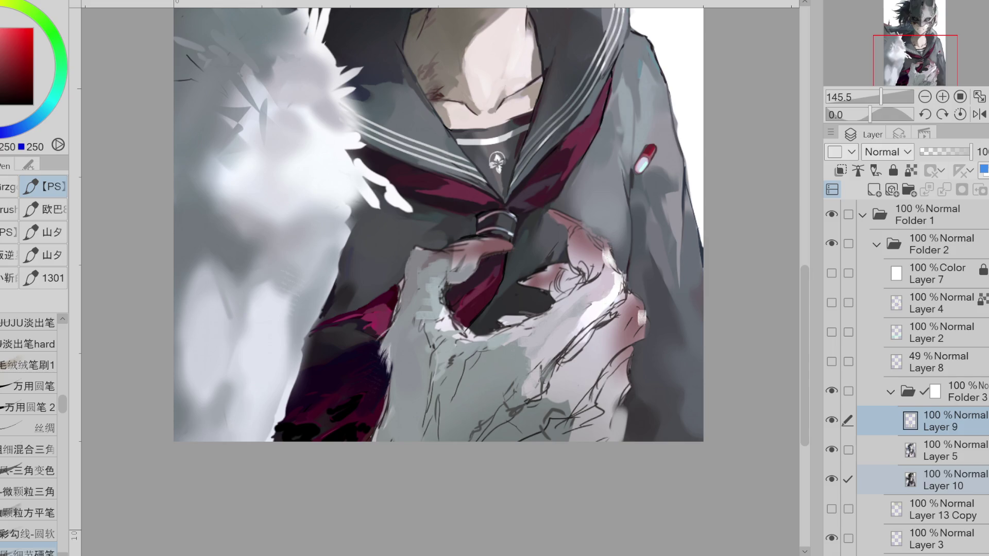
pyautogui.keyDown('alt'); pyautogui.click(463, 369); pyautogui.keyUp('alt')
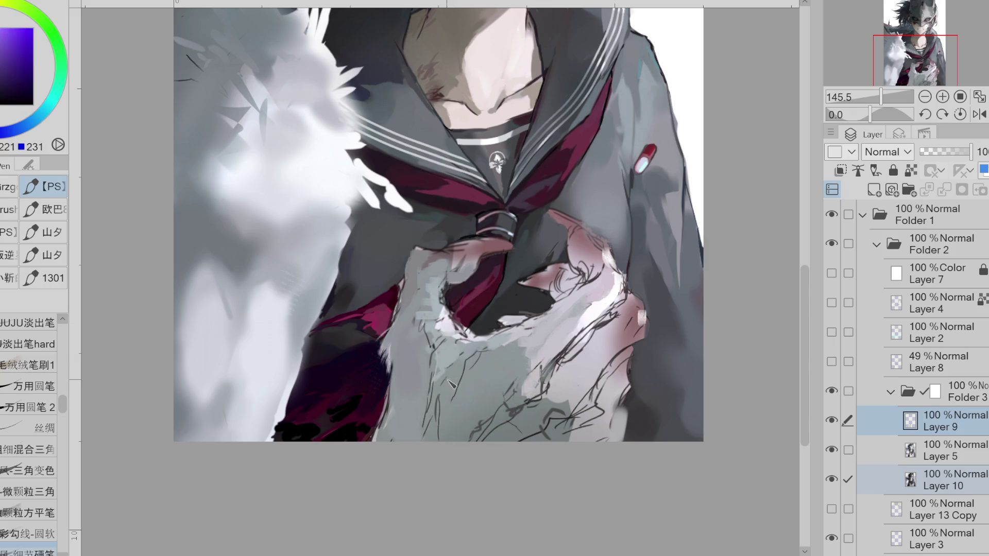
pyautogui.click(831, 273)
pyautogui.keyDown('alt'); pyautogui.click(533, 331); pyautogui.keyUp('alt')
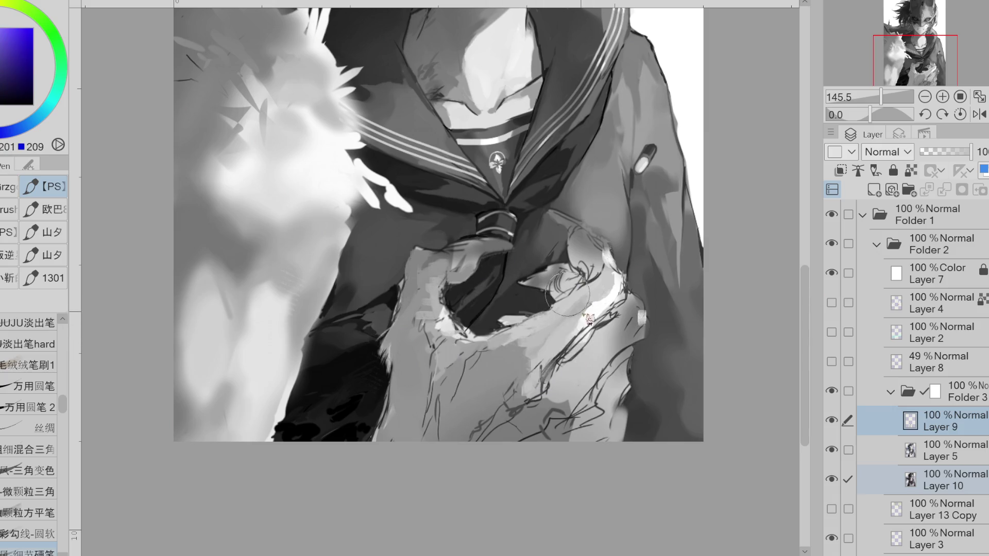
# Sample darker tones from the hand and darken the lighter grey blob on it
pyautogui.keyDown('alt'); pyautogui.click(596, 271); pyautogui.keyUp('alt')
pyautogui.keyDown('alt'); pyautogui.click(589, 275); pyautogui.keyUp('alt')
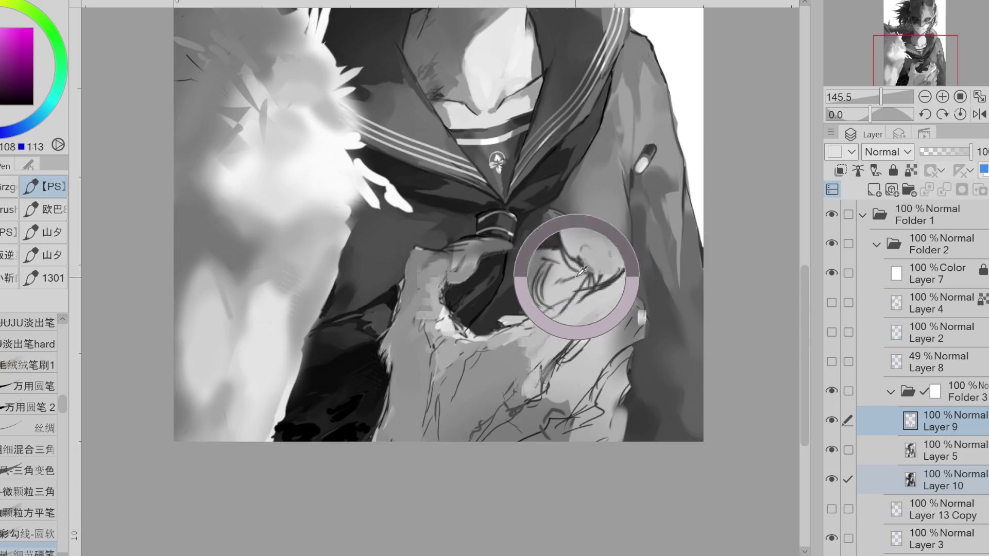
pyautogui.keyDown('alt'); pyautogui.click(591, 279); pyautogui.keyUp('alt')
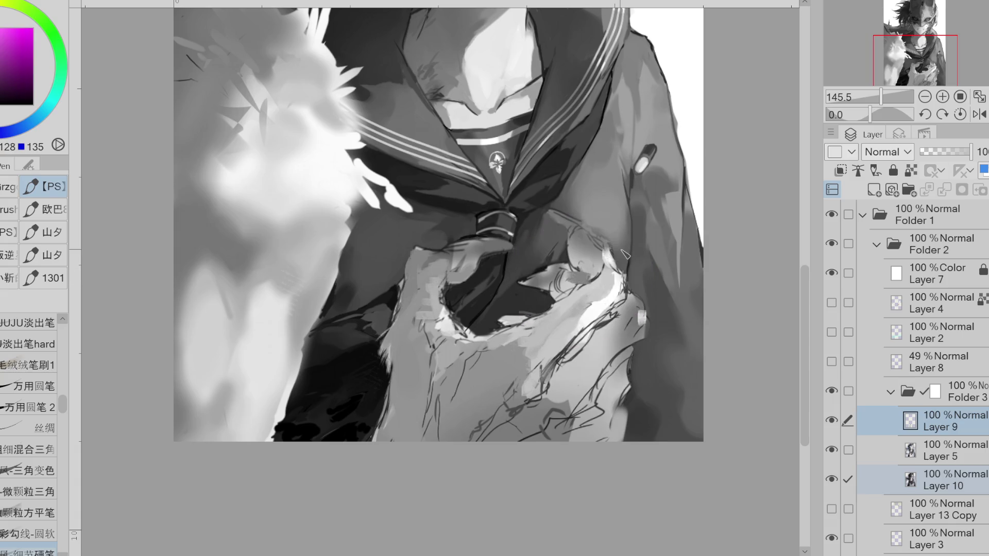
pyautogui.keyDown('alt'); pyautogui.click(573, 277); pyautogui.keyUp('alt')
pyautogui.moveTo(582, 284); pyautogui.dragTo(573, 279)
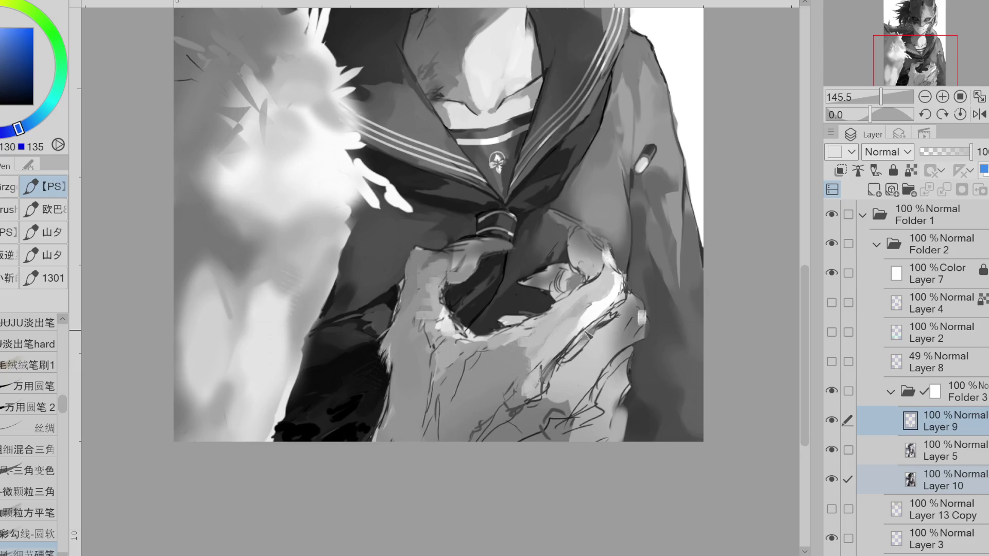
# Add light grey strokes over the curled fingers wrapped around the tie
pyautogui.keyDown('alt'); pyautogui.click(594, 330); pyautogui.keyUp('alt')
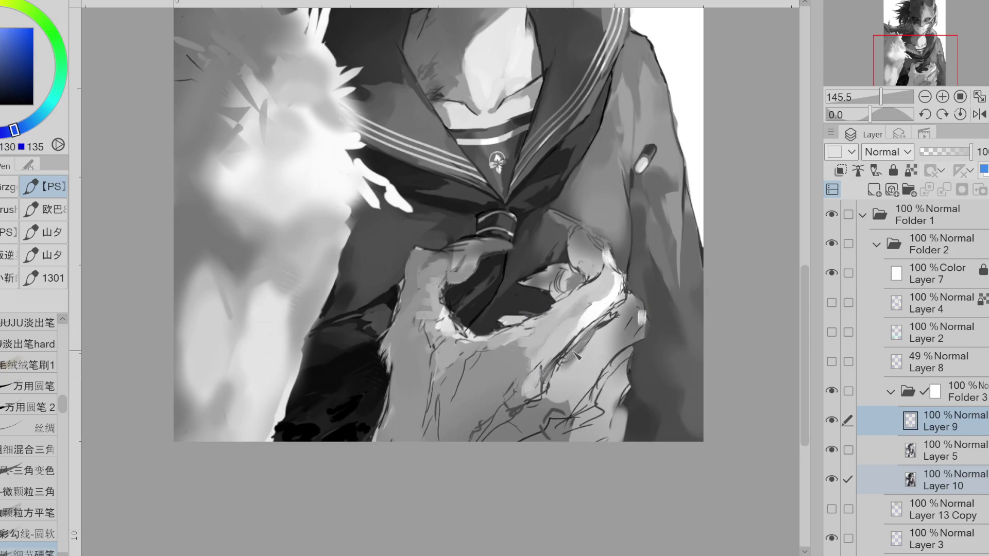
pyautogui.keyDown('alt'); pyautogui.click(571, 355); pyautogui.keyUp('alt')
pyautogui.moveTo(566, 358); pyautogui.dragTo(548, 396)
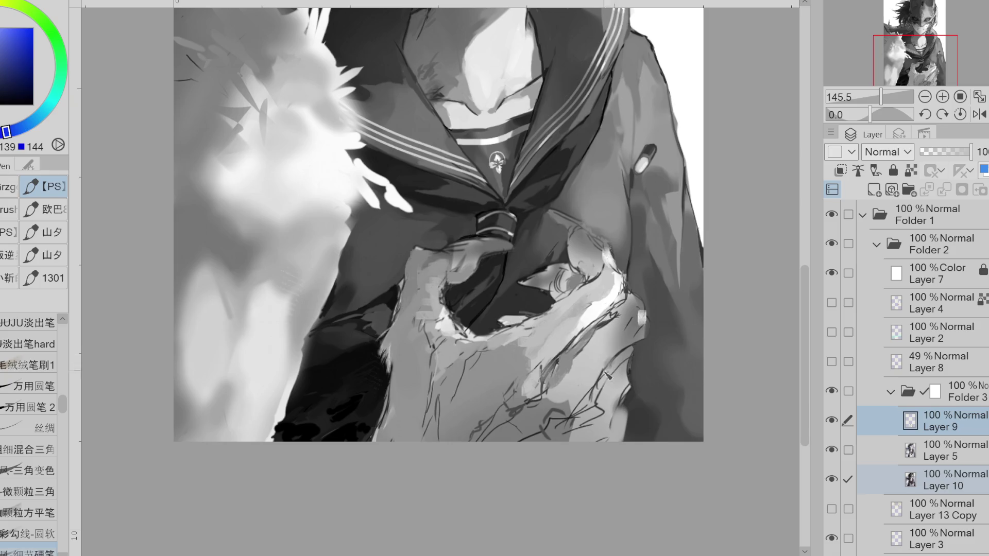
pyautogui.keyDown('alt'); pyautogui.click(605, 352); pyautogui.keyUp('alt')
pyautogui.keyDown('alt'); pyautogui.click(631, 331); pyautogui.keyUp('alt')
pyautogui.keyDown('alt'); pyautogui.click(625, 321); pyautogui.keyUp('alt')
pyautogui.moveTo(644, 322)
pyautogui.mouseDown()
pyautogui.moveTo(621, 348)
pyautogui.moveTo(616, 315)
pyautogui.mouseUp()
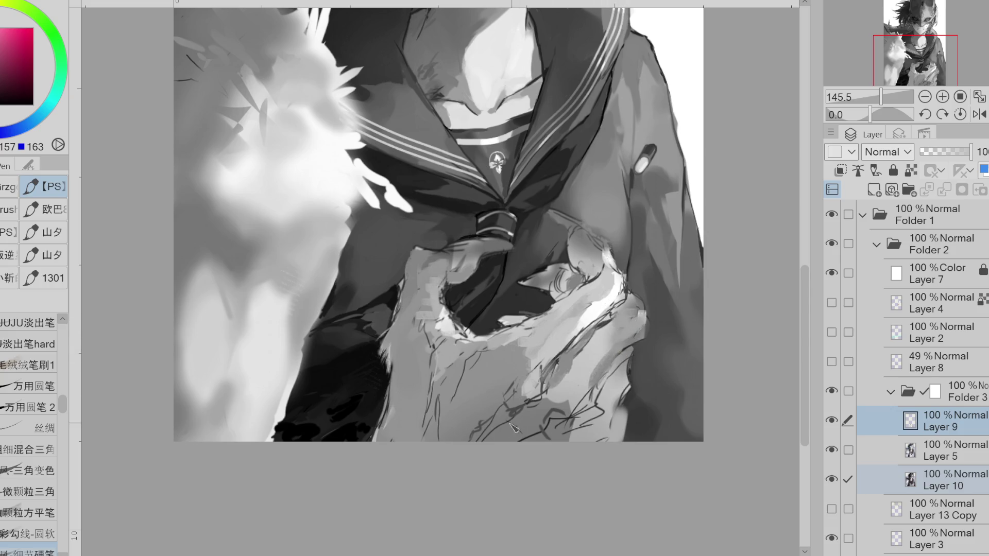
pyautogui.scroll(-3, 630, 351)
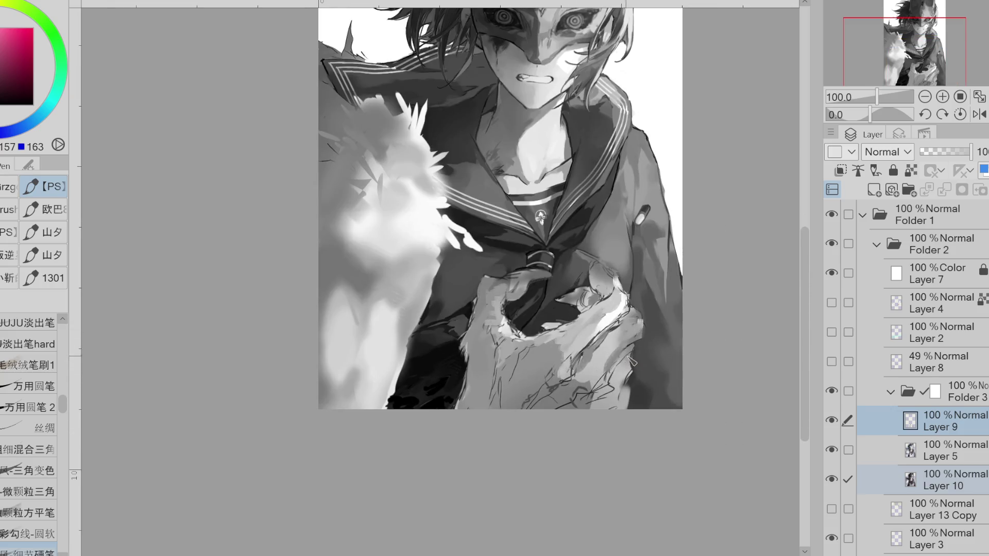
# Eyedrop light, mid and dark greys plus a darker cyan-grey from the fingertips
pyautogui.keyDown('alt'); pyautogui.click(627, 361); pyautogui.keyUp('alt')
pyautogui.keyDown('alt'); pyautogui.click(624, 356); pyautogui.keyUp('alt')
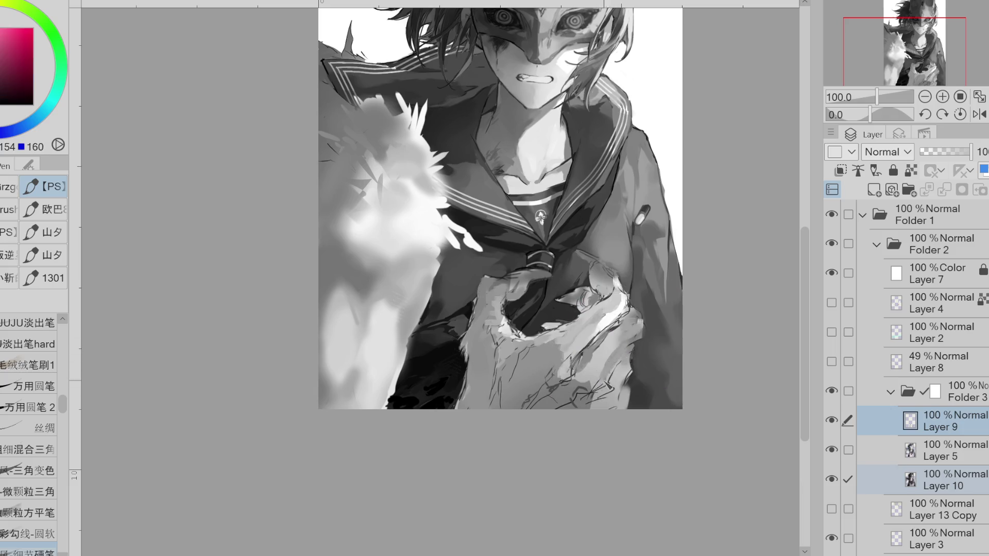
pyautogui.keyDown('alt'); pyautogui.click(621, 349); pyautogui.keyUp('alt')
pyautogui.keyDown('alt'); pyautogui.click(603, 368); pyautogui.keyUp('alt')
pyautogui.keyDown('alt'); pyautogui.click(602, 365); pyautogui.keyUp('alt')
pyautogui.keyDown('alt'); pyautogui.click(601, 364); pyautogui.keyUp('alt')
pyautogui.keyDown('alt'); pyautogui.click(605, 366); pyautogui.keyUp('alt')
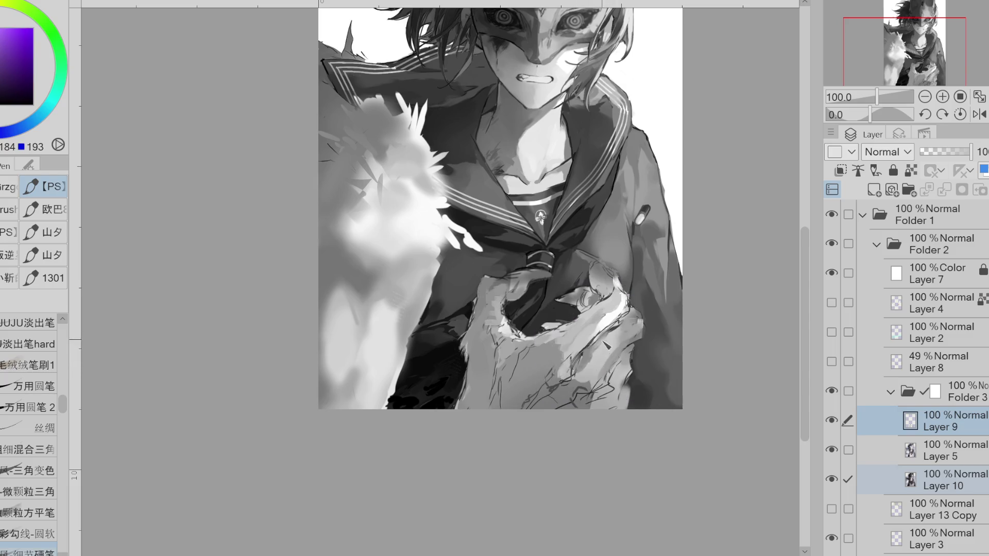
pyautogui.keyDown('alt'); pyautogui.click(610, 360); pyautogui.keyUp('alt')
pyautogui.keyDown('alt'); pyautogui.click(610, 354); pyautogui.keyUp('alt')
pyautogui.moveTo(587, 374); pyautogui.dragTo(582, 381)
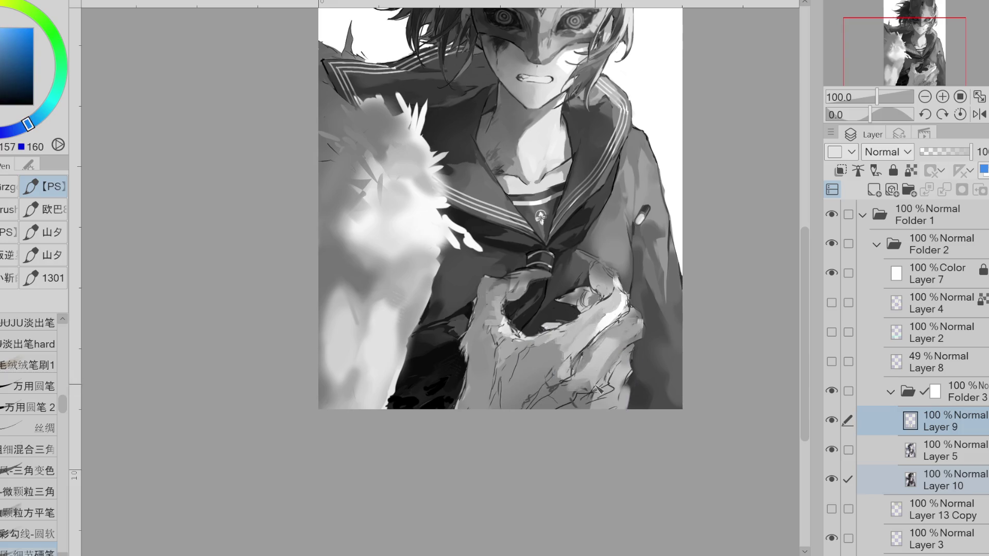
pyautogui.keyDown('alt'); pyautogui.click(579, 396); pyautogui.keyUp('alt')
pyautogui.keyDown('alt'); pyautogui.click(587, 379); pyautogui.keyUp('alt')
pyautogui.keyDown('alt'); pyautogui.click(570, 367); pyautogui.keyUp('alt')
pyautogui.keyDown('alt'); pyautogui.click(562, 384); pyautogui.keyUp('alt')
pyautogui.keyDown('alt'); pyautogui.click(576, 368); pyautogui.keyUp('alt')
# Sample cooler greys and lighter tones along the hand's outer edge, ending on a darker grey
pyautogui.keyDown('alt'); pyautogui.click(560, 367); pyautogui.keyUp('alt')
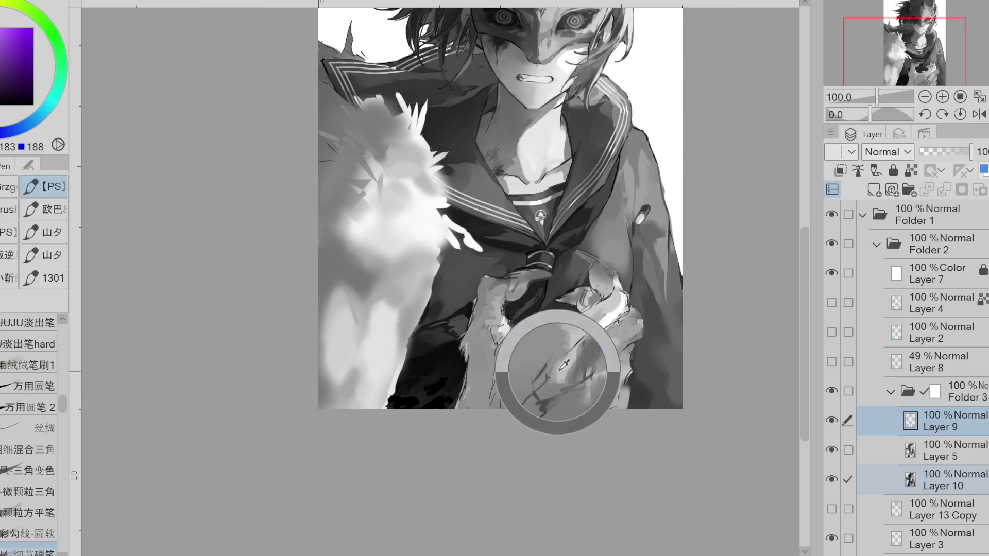
pyautogui.keyDown('alt'); pyautogui.click(562, 378); pyautogui.keyUp('alt')
pyautogui.keyDown('alt'); pyautogui.click(575, 361); pyautogui.keyUp('alt')
pyautogui.keyDown('alt'); pyautogui.click(571, 369); pyautogui.keyUp('alt')
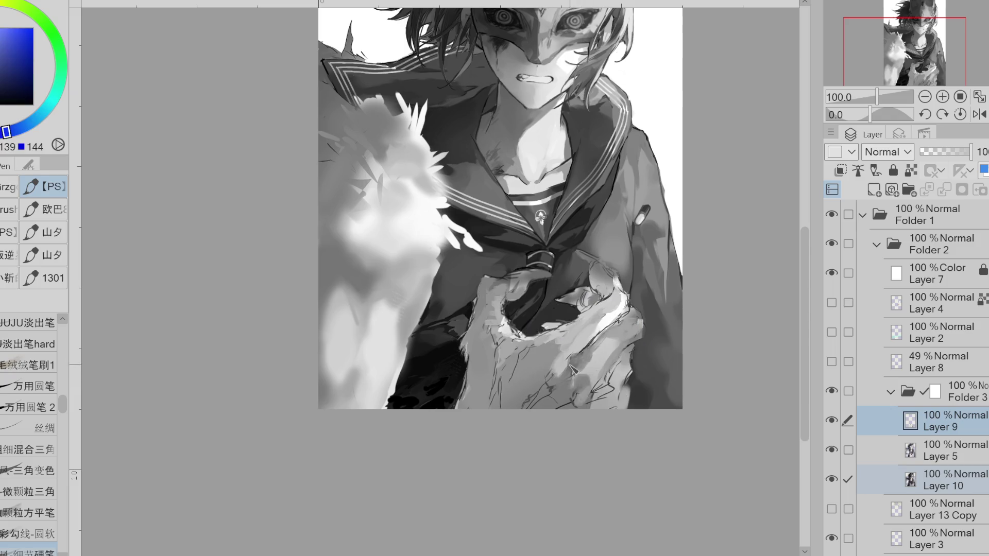
pyautogui.keyDown('alt'); pyautogui.click(589, 363); pyautogui.keyUp('alt')
pyautogui.keyDown('alt'); pyautogui.click(602, 347); pyautogui.keyUp('alt')
pyautogui.keyDown('alt'); pyautogui.click(594, 366); pyautogui.keyUp('alt')
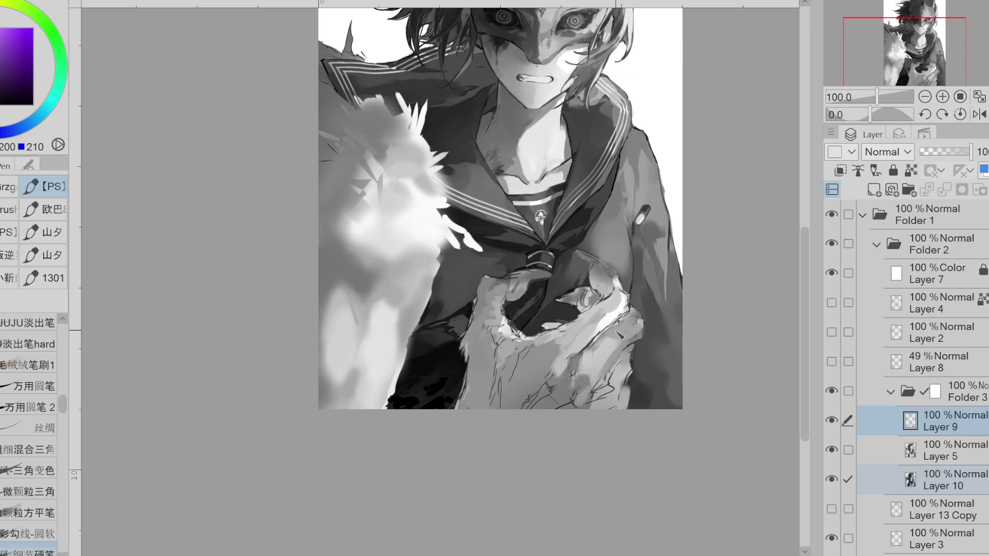
pyautogui.keyDown('alt'); pyautogui.click(635, 332); pyautogui.keyUp('alt')
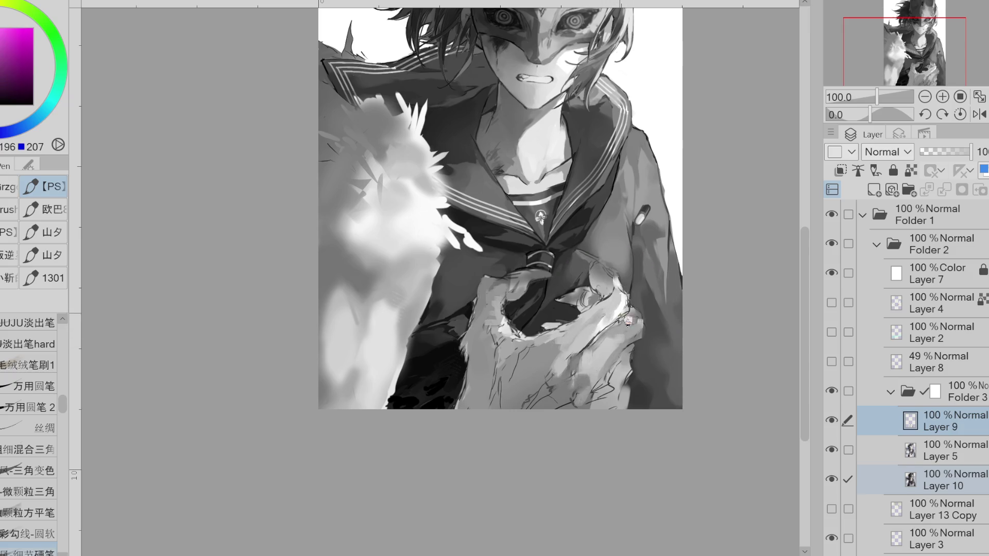
pyautogui.keyDown('alt'); pyautogui.click(618, 309); pyautogui.keyUp('alt')
pyautogui.keyDown('alt'); pyautogui.click(618, 309); pyautogui.keyUp('alt')
pyautogui.keyDown('alt'); pyautogui.click(625, 304); pyautogui.keyUp('alt')
pyautogui.keyDown('alt'); pyautogui.click(616, 299); pyautogui.keyUp('alt')
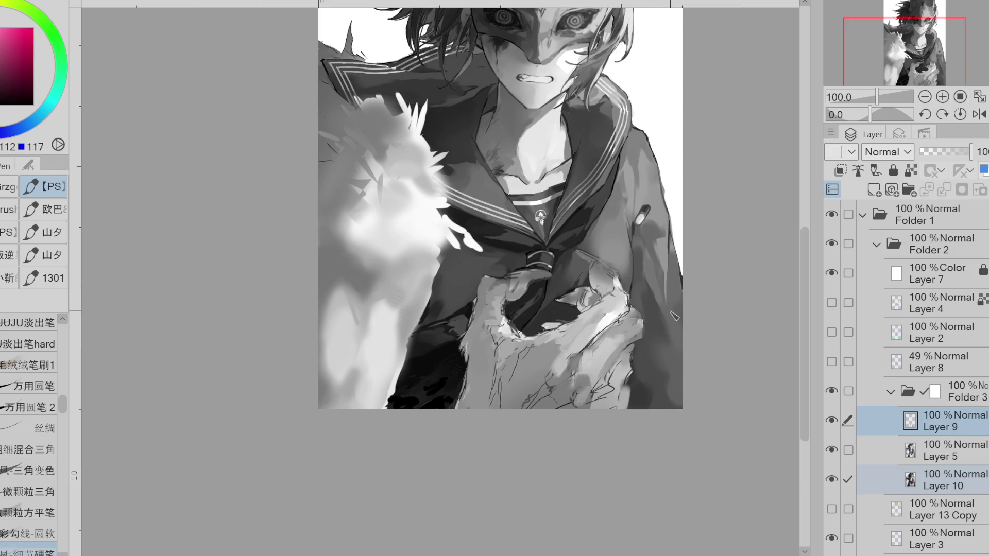
pyautogui.press('h')
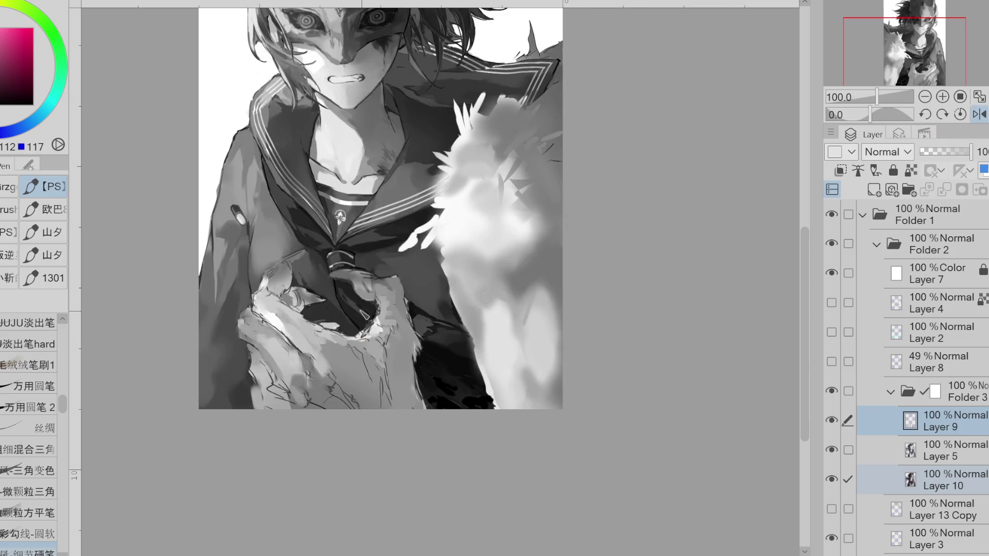
# Toggle Layer 10 and Layer 5 visibility to compare, leaving Layer 5 visible and active
pyautogui.click(832, 479)
pyautogui.click(831, 479)
pyautogui.click(847, 479)
pyautogui.click(875, 449)
pyautogui.click(831, 450)
pyautogui.click(831, 449)
pyautogui.click(831, 450)
pyautogui.click(831, 450)
pyautogui.click(831, 450)
pyautogui.click(831, 450)
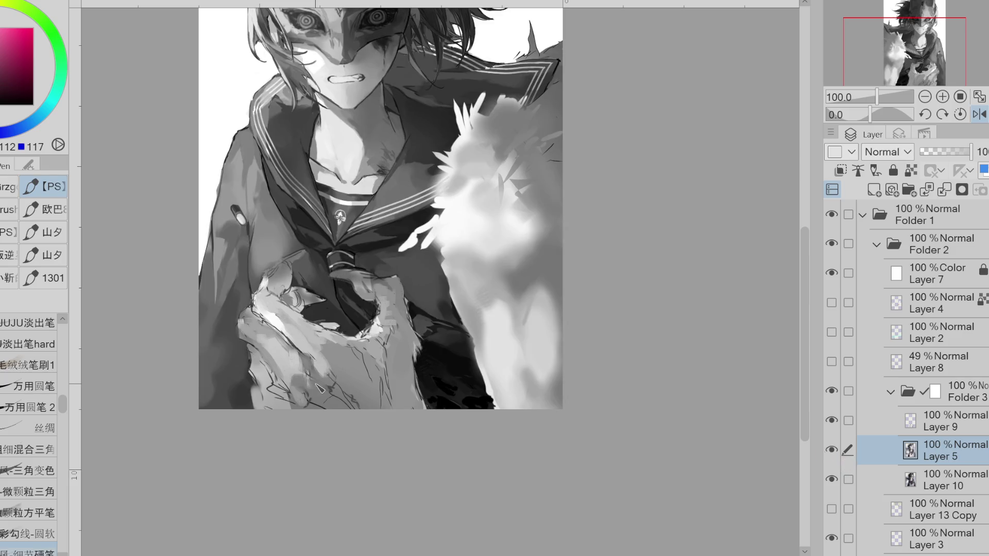
pyautogui.keyDown('alt'); pyautogui.click(336, 385); pyautogui.keyUp('alt')
# Paint darker grey-teal strokes onto the mirrored hand and sample lighter and mid greys
pyautogui.keyDown('alt'); pyautogui.click(329, 394); pyautogui.keyUp('alt')
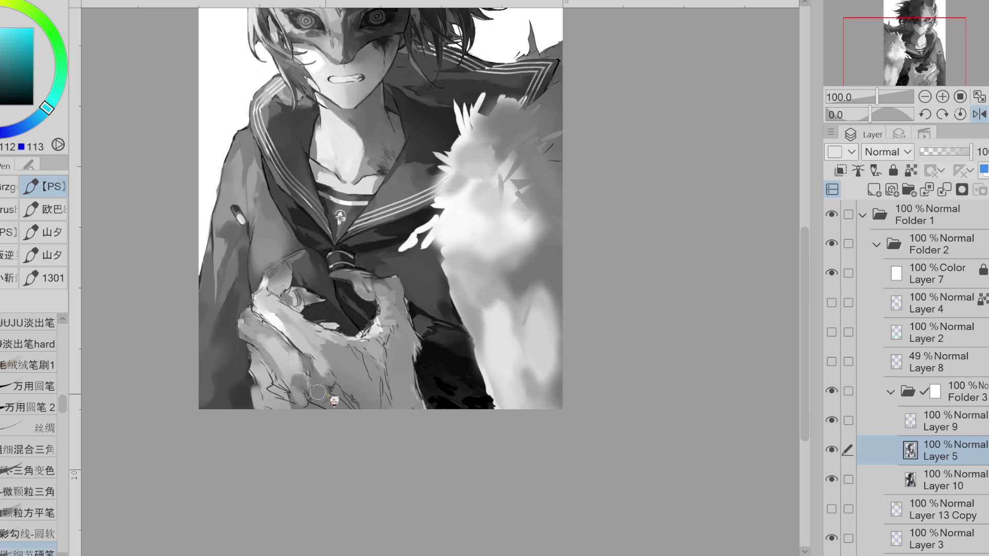
pyautogui.moveTo(335, 394)
pyautogui.mouseDown()
pyautogui.moveTo(350, 386)
pyautogui.moveTo(364, 410)
pyautogui.mouseUp()
pyautogui.keyDown('alt'); pyautogui.click(365, 394); pyautogui.keyUp('alt')
pyautogui.keyDown('alt'); pyautogui.click(369, 394); pyautogui.keyUp('alt')
pyautogui.keyDown('alt'); pyautogui.click(377, 374); pyautogui.keyUp('alt')
pyautogui.moveTo(378, 374); pyautogui.dragTo(364, 380)
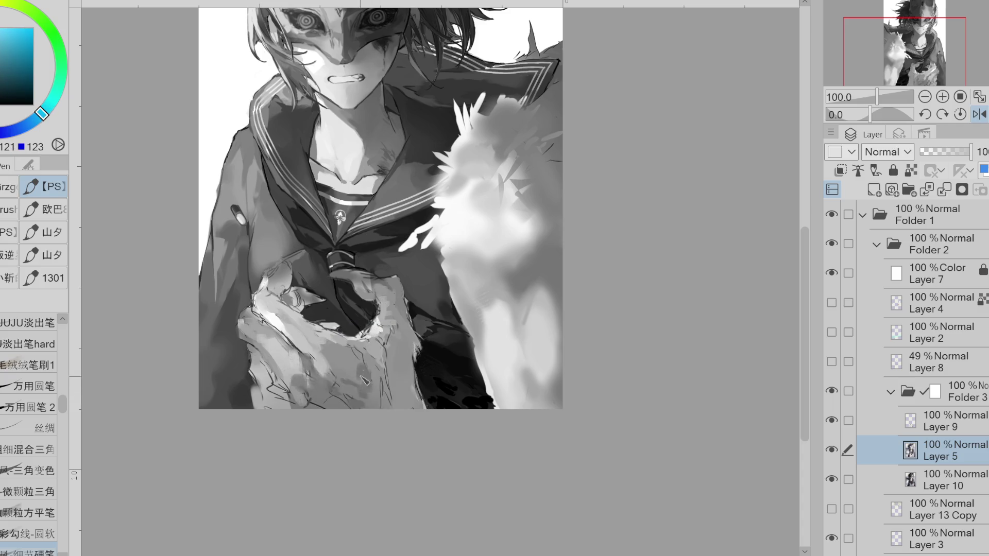
pyautogui.keyDown('alt'); pyautogui.click(362, 376); pyautogui.keyUp('alt')
# Restore normal canvas orientation, switch to Layer 9 and add a faint darker fur stroke
pyautogui.click(978, 113)
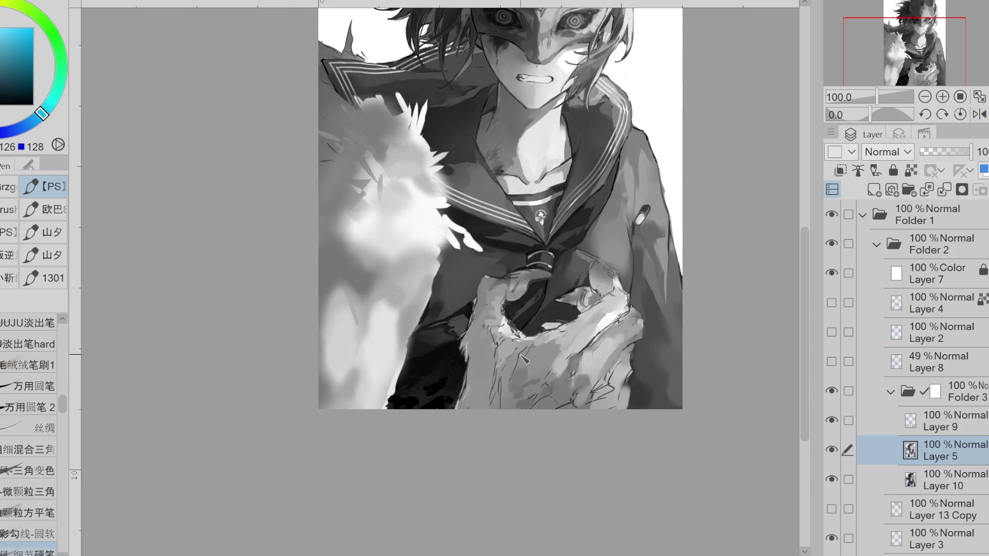
pyautogui.click(881, 426)
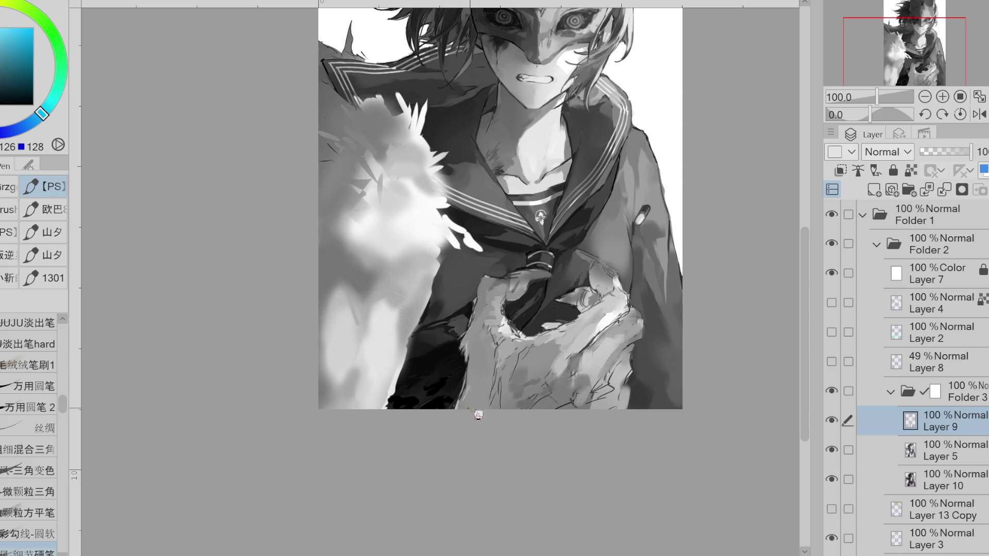
pyautogui.moveTo(478, 377)
pyautogui.mouseDown()
pyautogui.moveTo(467, 405)
pyautogui.moveTo(470, 360)
pyautogui.mouseUp()
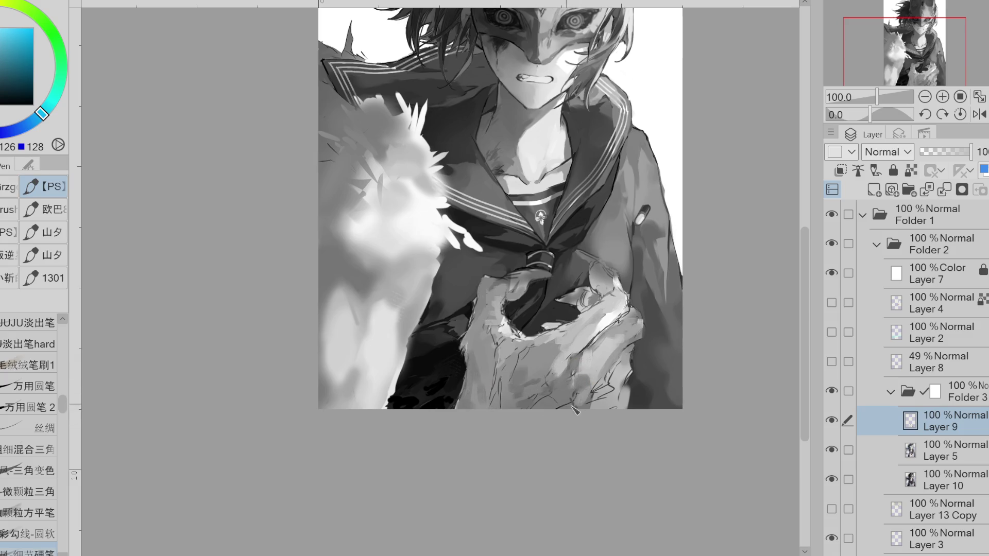
# Auto-select several regions of the hand's fur with the W selection tool
pyautogui.keyDown('alt'); pyautogui.click(529, 362); pyautogui.keyUp('alt')
pyautogui.press('w')
pyautogui.click(590, 378)
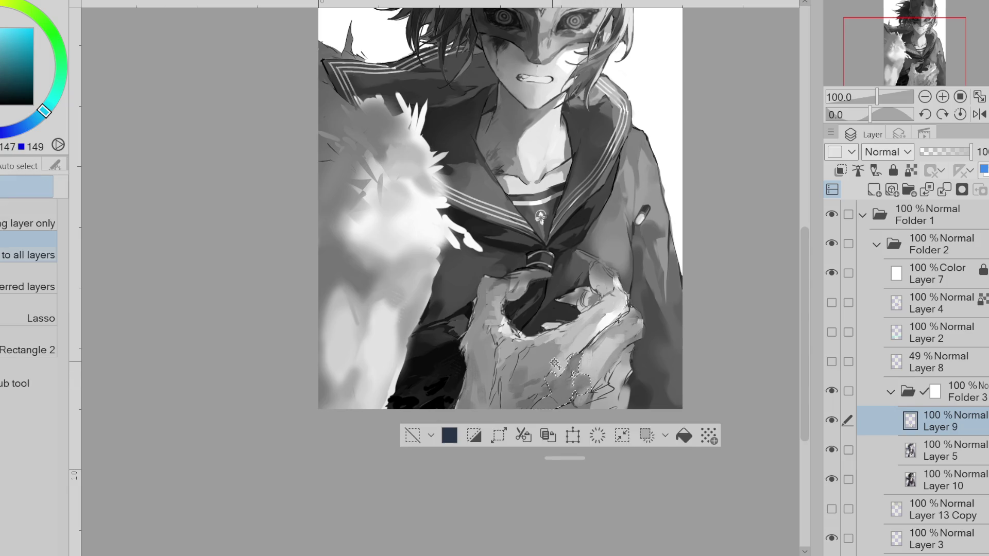
pyautogui.click(599, 366)
pyautogui.keyDown('shift'); pyautogui.click(618, 358); pyautogui.keyUp('shift')
pyautogui.keyDown('alt'); pyautogui.click(631, 336); pyautogui.keyUp('alt')
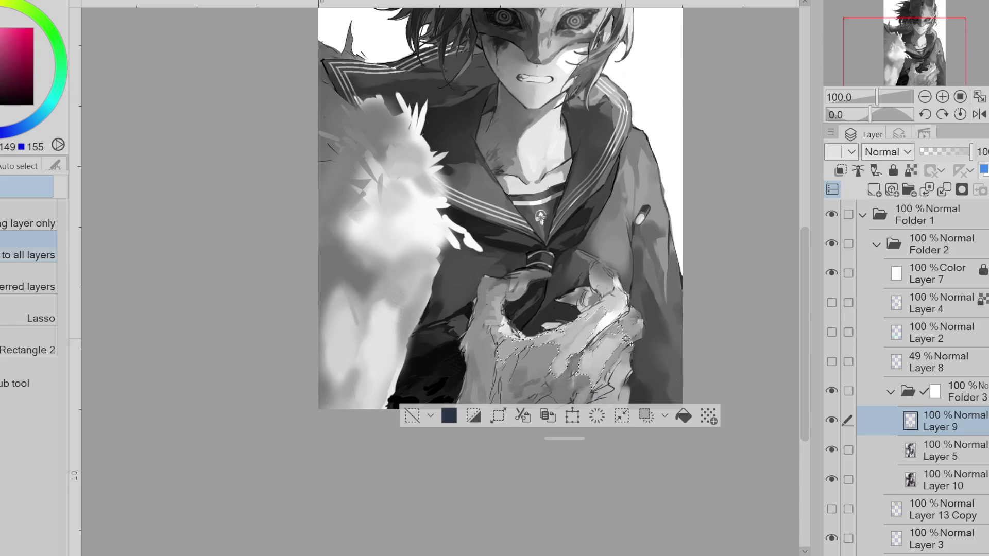
# Paint teal-grey and lighter blue-grey inside the fur selection, then deselect with Ctrl+D
pyautogui.press('p')
pyautogui.keyDown('alt'); pyautogui.click(489, 373); pyautogui.keyUp('alt')
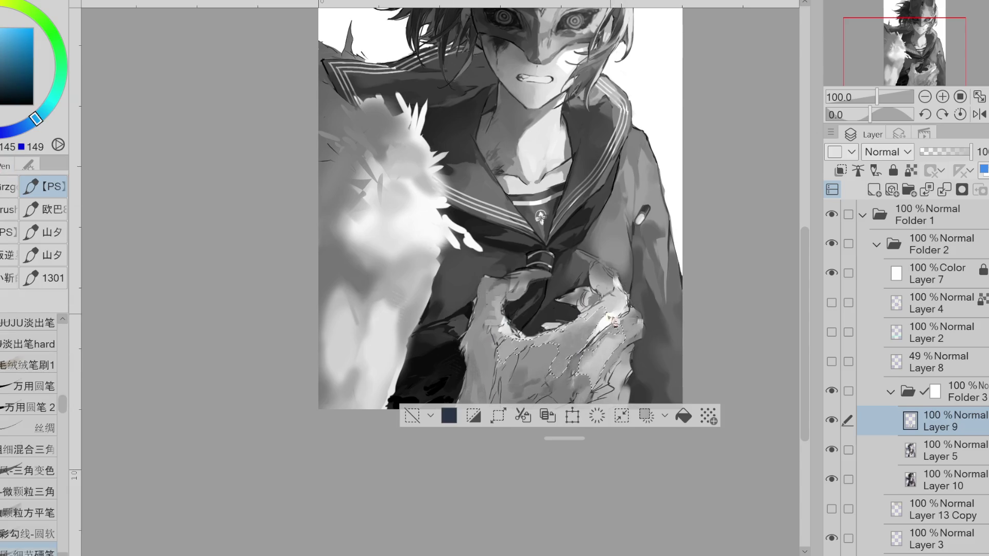
pyautogui.keyDown('alt'); pyautogui.click(533, 366); pyautogui.keyUp('alt')
pyautogui.keyDown('alt'); pyautogui.click(559, 332); pyautogui.keyUp('alt')
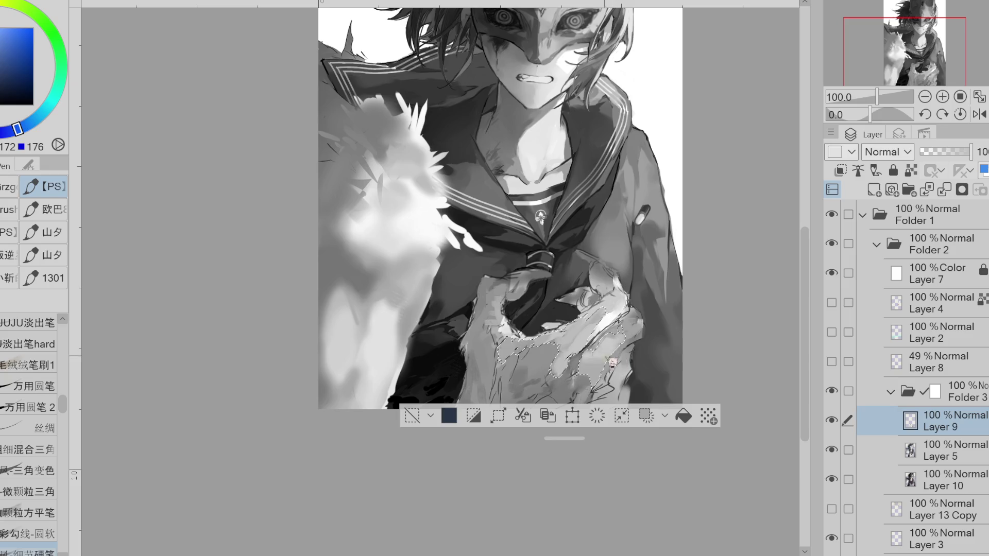
pyautogui.hotkey('ctrl', 'd')
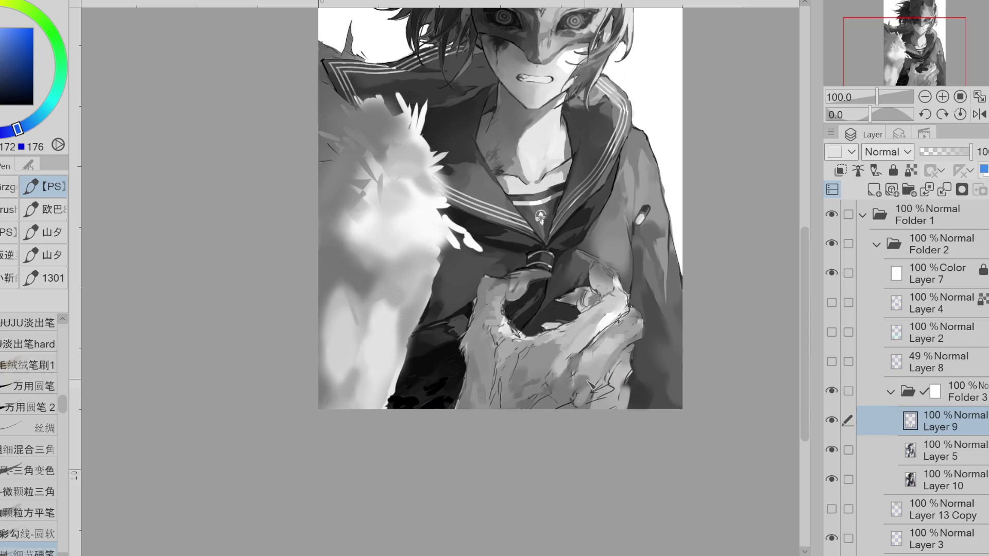
# Sample mid, light and darker greys from the hand and paint light strokes over it
pyautogui.keyDown('alt'); pyautogui.click(603, 371); pyautogui.keyUp('alt')
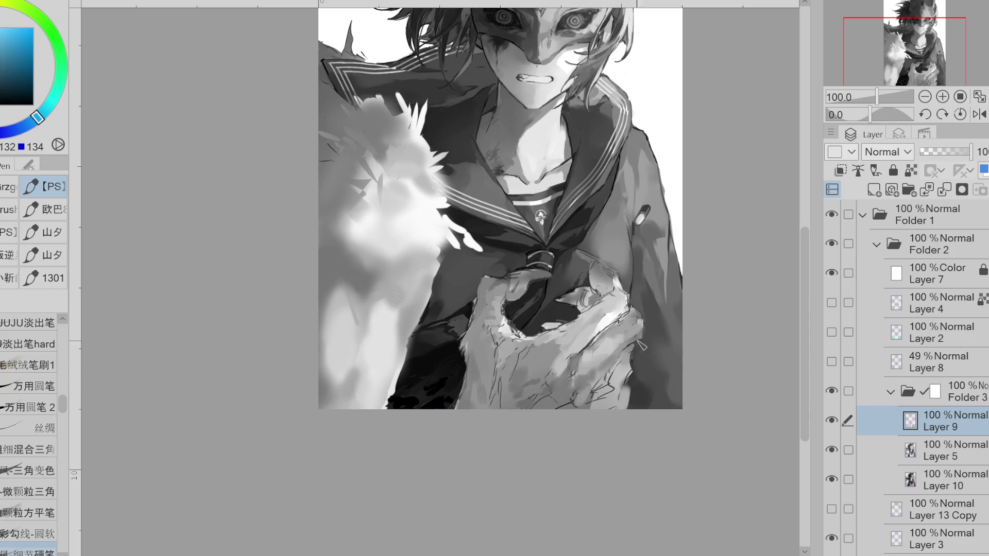
pyautogui.keyDown('alt'); pyautogui.click(611, 382); pyautogui.keyUp('alt')
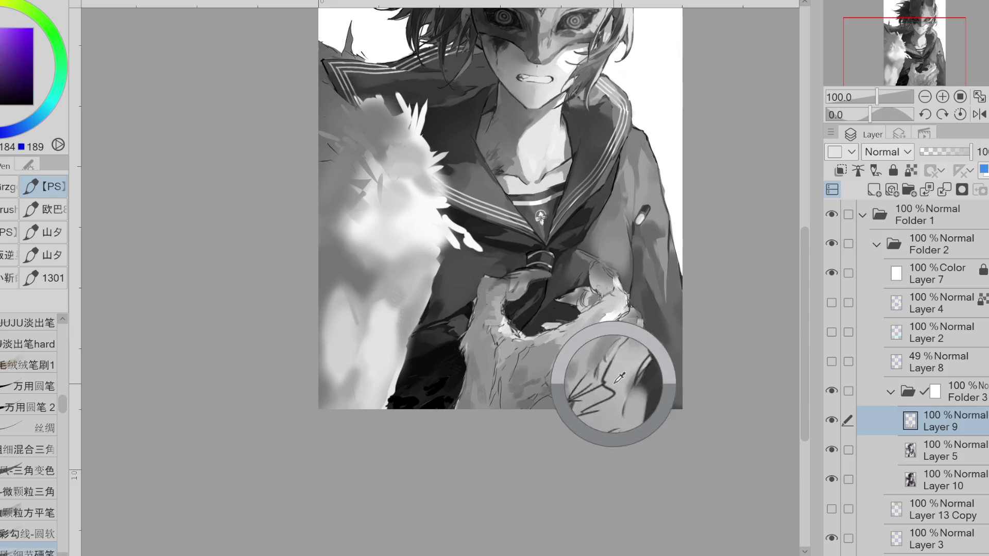
pyautogui.keyDown('alt'); pyautogui.click(610, 376); pyautogui.keyUp('alt')
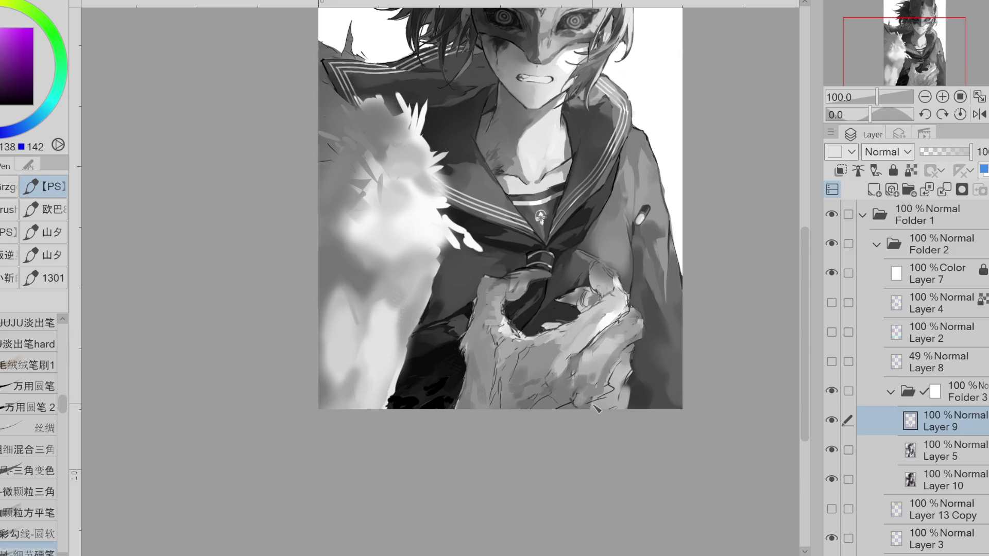
pyautogui.keyDown('alt'); pyautogui.click(624, 371); pyautogui.keyUp('alt')
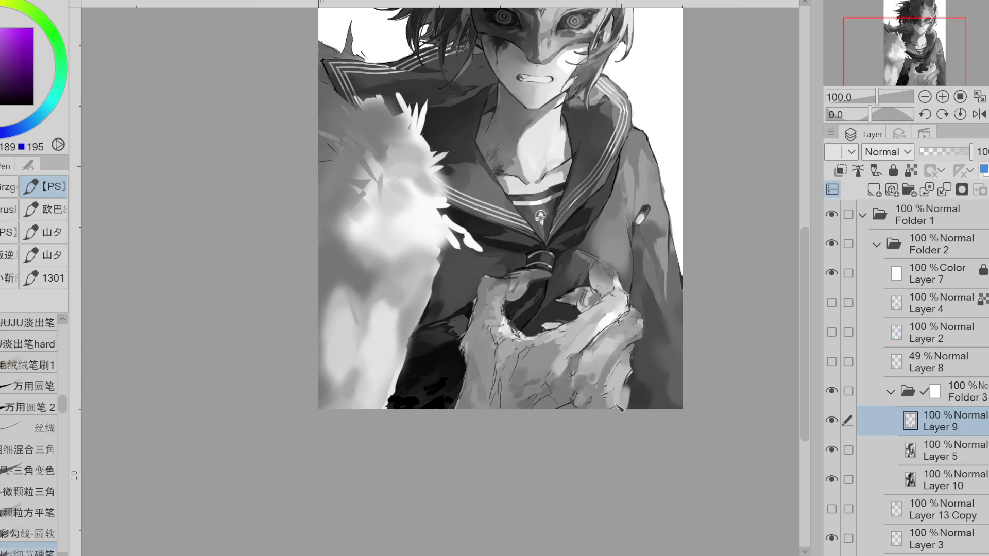
pyautogui.keyDown('alt'); pyautogui.click(623, 367); pyautogui.keyUp('alt')
pyautogui.keyDown('alt'); pyautogui.click(618, 355); pyautogui.keyUp('alt')
pyautogui.keyDown('alt'); pyautogui.click(638, 330); pyautogui.keyUp('alt')
pyautogui.keyDown('alt'); pyautogui.click(637, 321); pyautogui.keyUp('alt')
pyautogui.moveTo(592, 305); pyautogui.dragTo(590, 309)
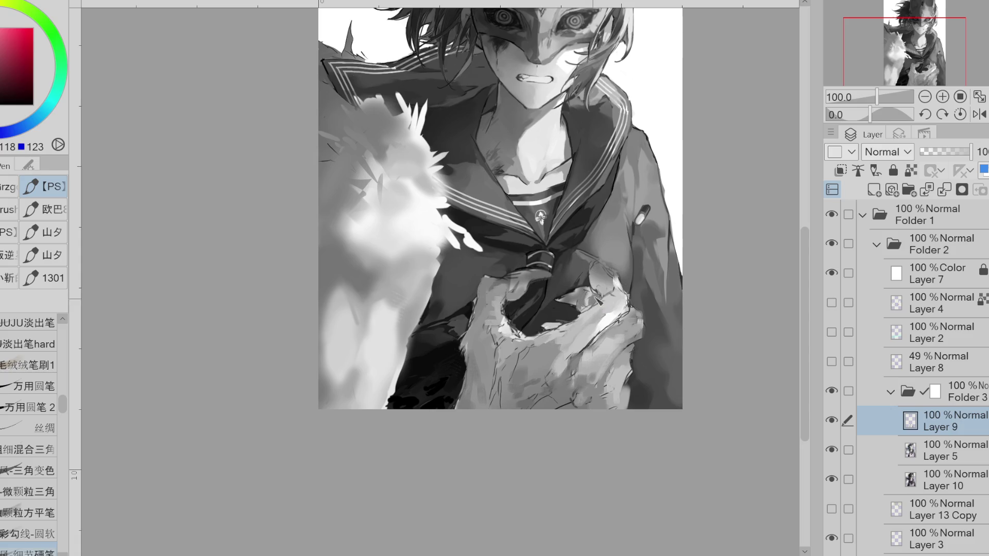
# Sample pinkish, cyan-tinted and dark shadow greys from the lower hand
pyautogui.keyDown('alt'); pyautogui.click(611, 285); pyautogui.keyUp('alt')
pyautogui.keyDown('alt'); pyautogui.click(611, 304); pyautogui.keyUp('alt')
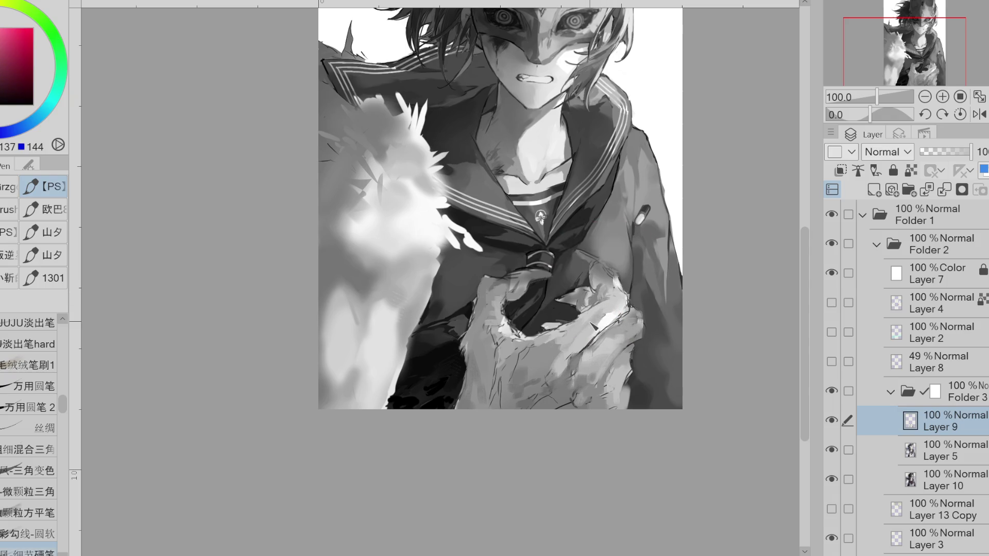
pyautogui.keyDown('alt'); pyautogui.click(530, 355); pyautogui.keyUp('alt')
pyautogui.keyDown('alt'); pyautogui.click(524, 360); pyautogui.keyUp('alt')
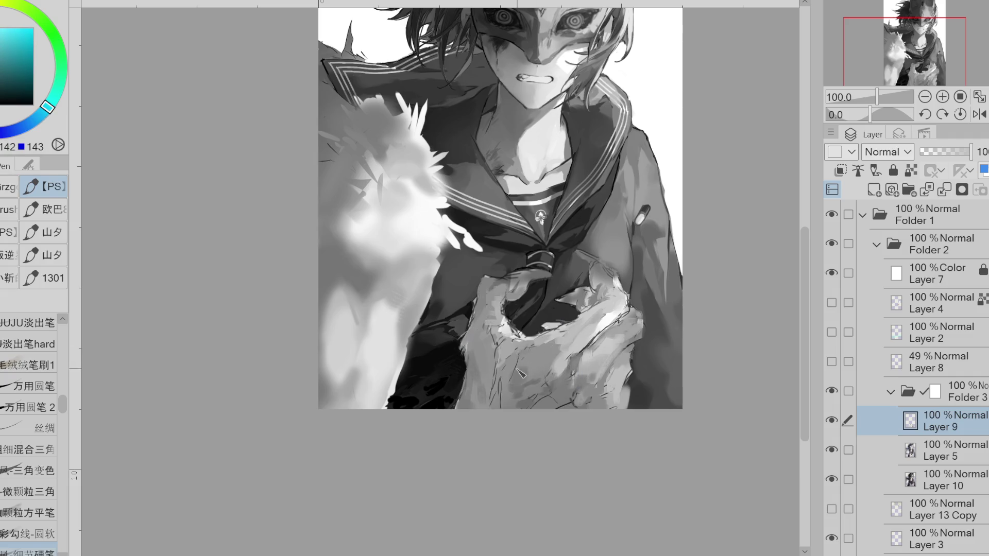
pyautogui.keyDown('alt'); pyautogui.click(527, 367); pyautogui.keyUp('alt')
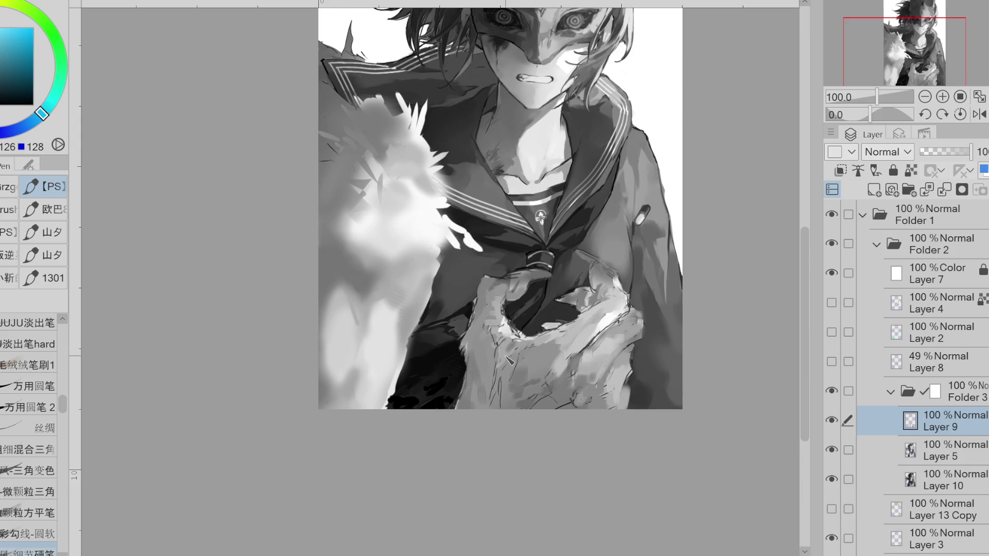
pyautogui.keyDown('alt'); pyautogui.click(521, 355); pyautogui.keyUp('alt')
pyautogui.keyDown('alt'); pyautogui.click(521, 359); pyautogui.keyUp('alt')
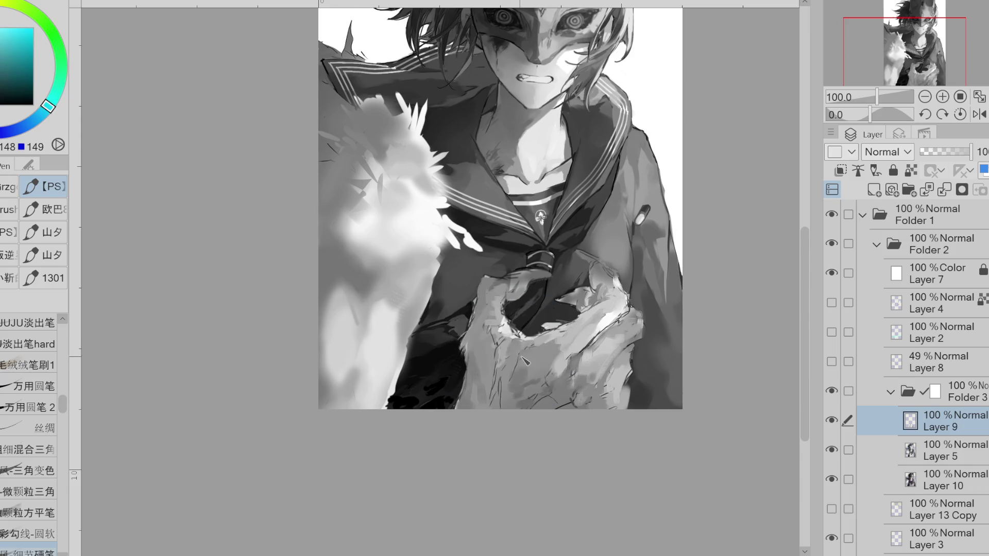
# Sample teal-grey and lighter tones across the fingers to even out the palm shading
pyautogui.keyDown('alt'); pyautogui.click(533, 364); pyautogui.keyUp('alt')
pyautogui.keyDown('alt'); pyautogui.click(517, 371); pyautogui.keyUp('alt')
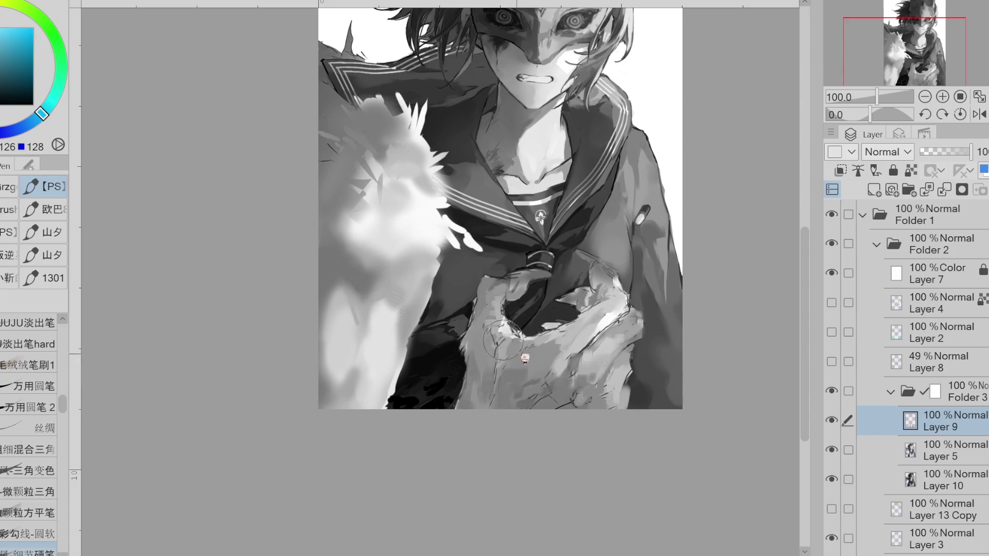
pyautogui.keyDown('alt'); pyautogui.click(516, 360); pyautogui.keyUp('alt')
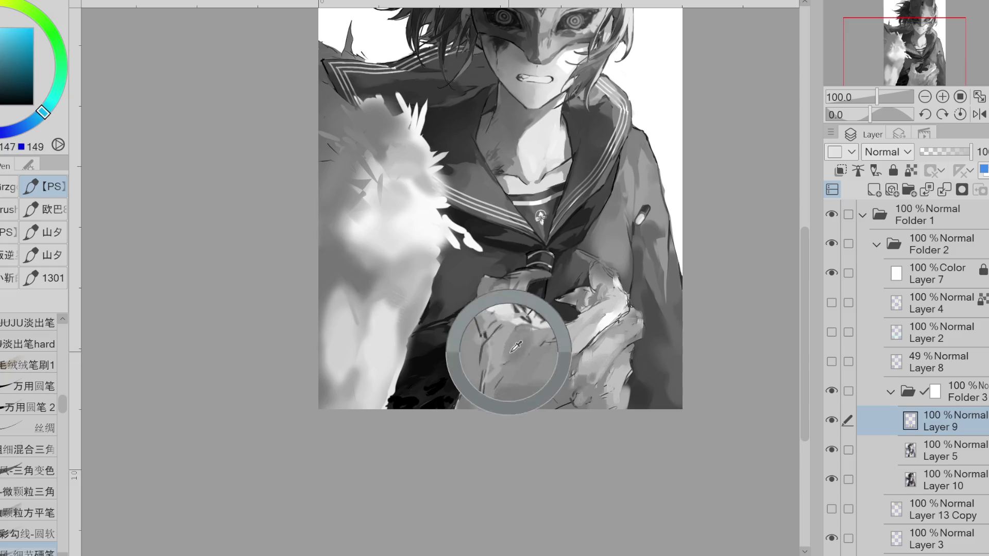
pyautogui.keyDown('alt'); pyautogui.click(514, 345); pyautogui.keyUp('alt')
pyautogui.keyDown('alt'); pyautogui.click(515, 340); pyautogui.keyUp('alt')
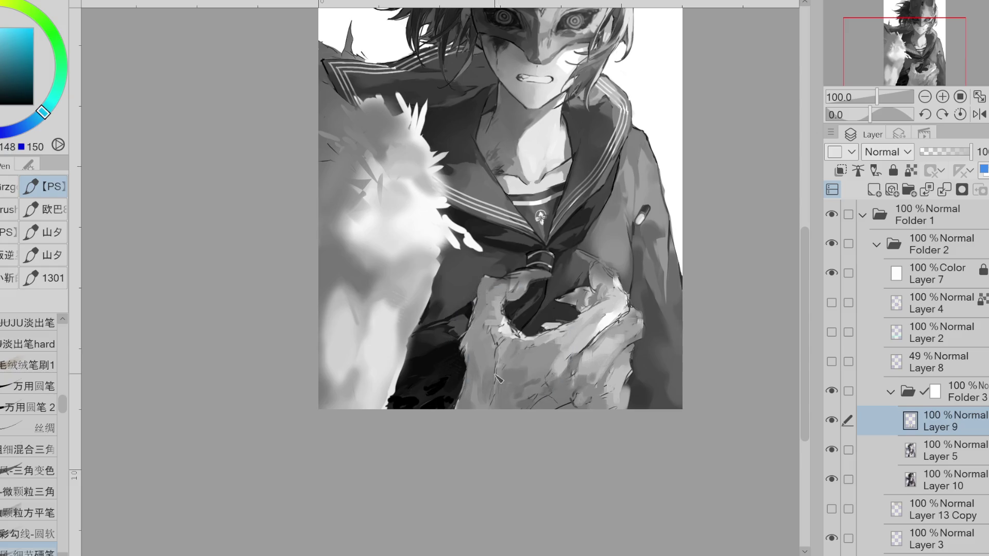
pyautogui.click(31, 344)
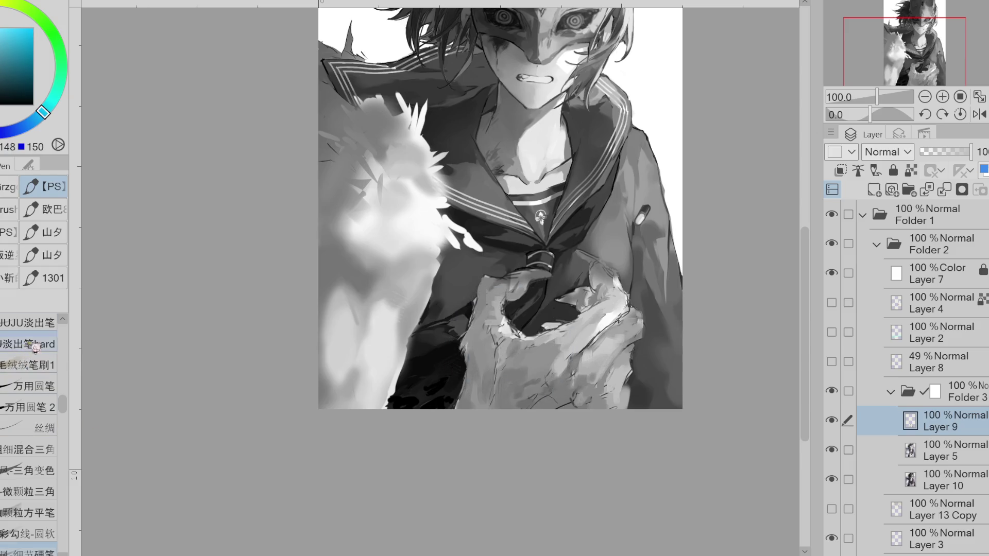
pyautogui.keyDown('alt'); pyautogui.click(503, 348); pyautogui.keyUp('alt')
pyautogui.keyDown('alt'); pyautogui.click(506, 360); pyautogui.keyUp('alt')
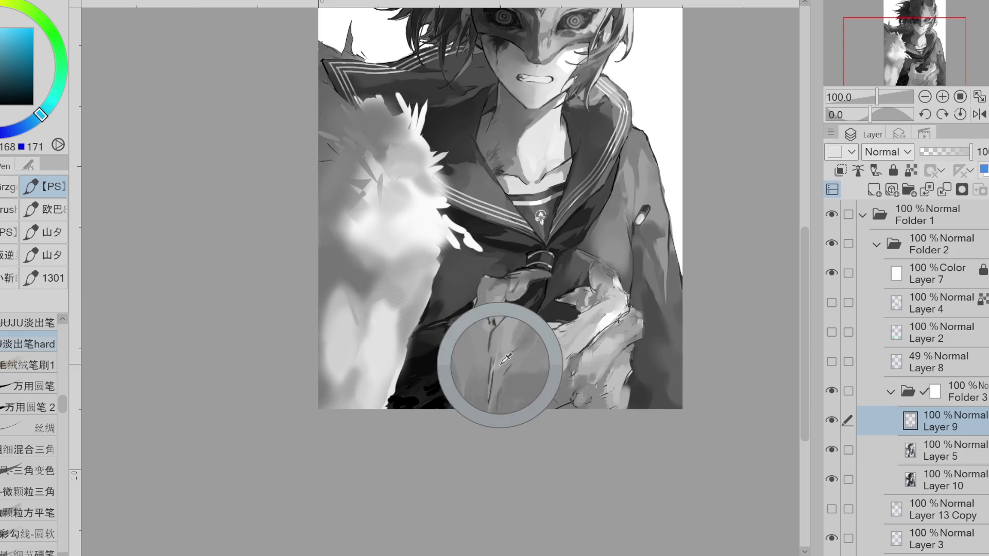
pyautogui.keyDown('alt'); pyautogui.click(507, 349); pyautogui.keyUp('alt')
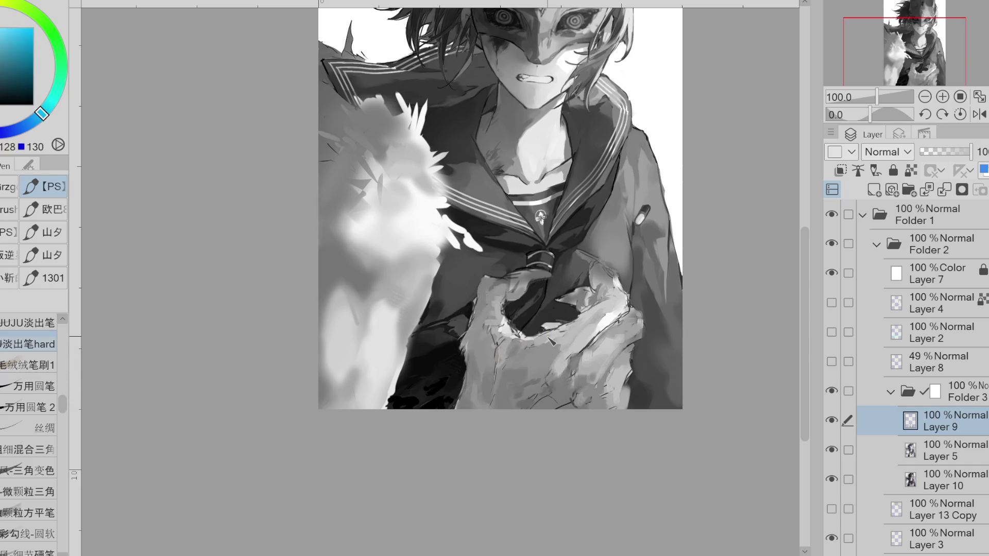
# Switch to the 颗粒方平笔 grainy flat brush and sample light and dark greys from the hand
pyautogui.keyDown('alt'); pyautogui.click(558, 365); pyautogui.keyUp('alt')
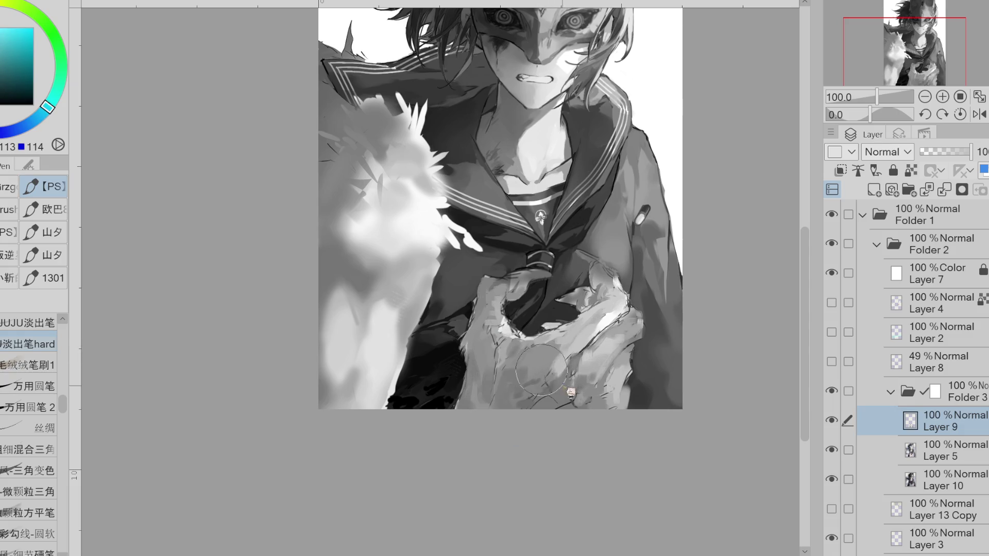
pyautogui.keyDown('alt'); pyautogui.click(558, 362); pyautogui.keyUp('alt')
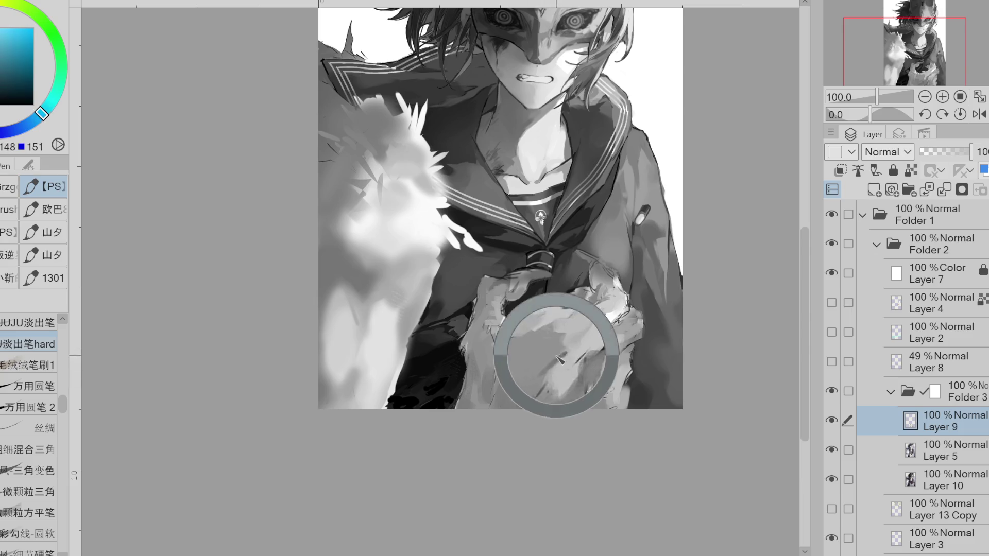
pyautogui.press('b')
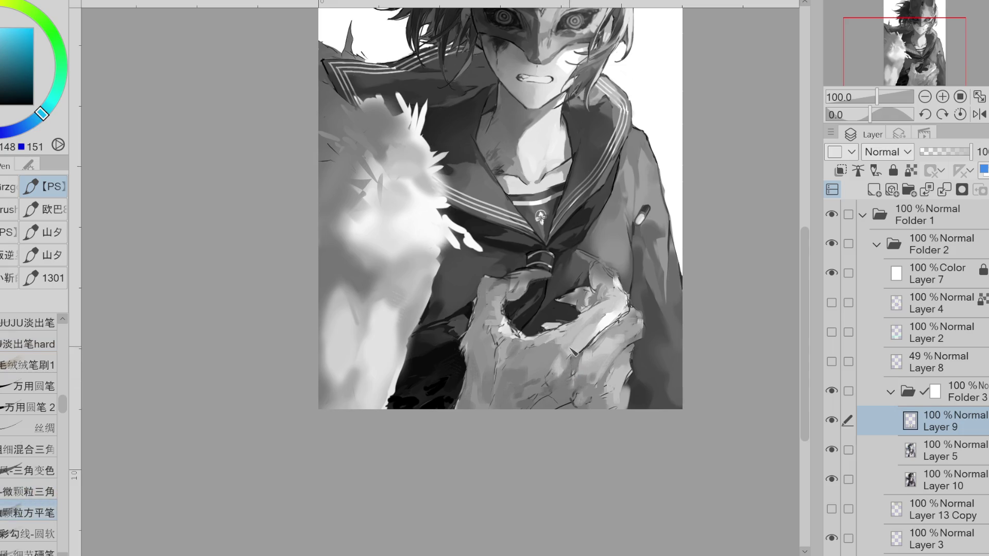
pyautogui.keyDown('alt'); pyautogui.click(567, 379); pyautogui.keyUp('alt')
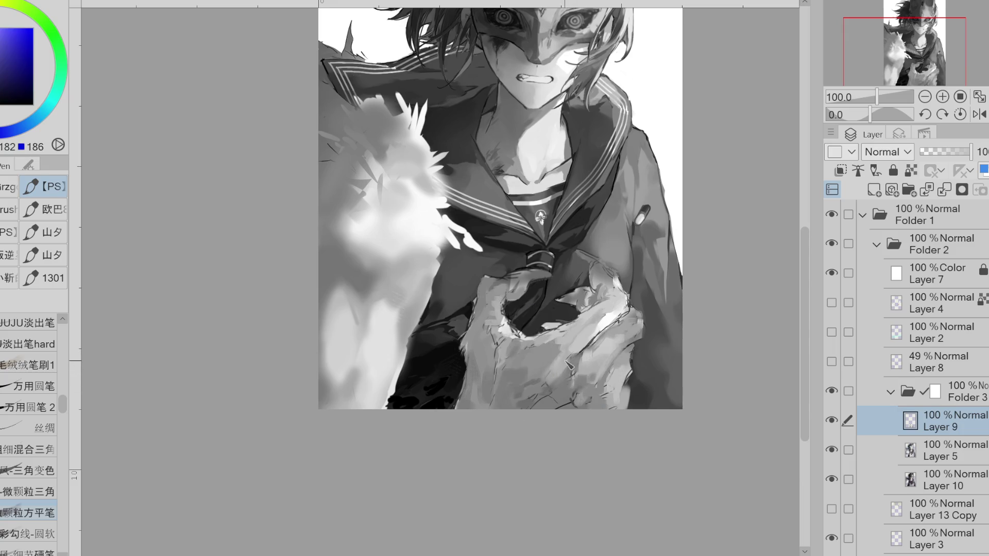
pyautogui.keyDown('alt'); pyautogui.click(578, 360); pyautogui.keyUp('alt')
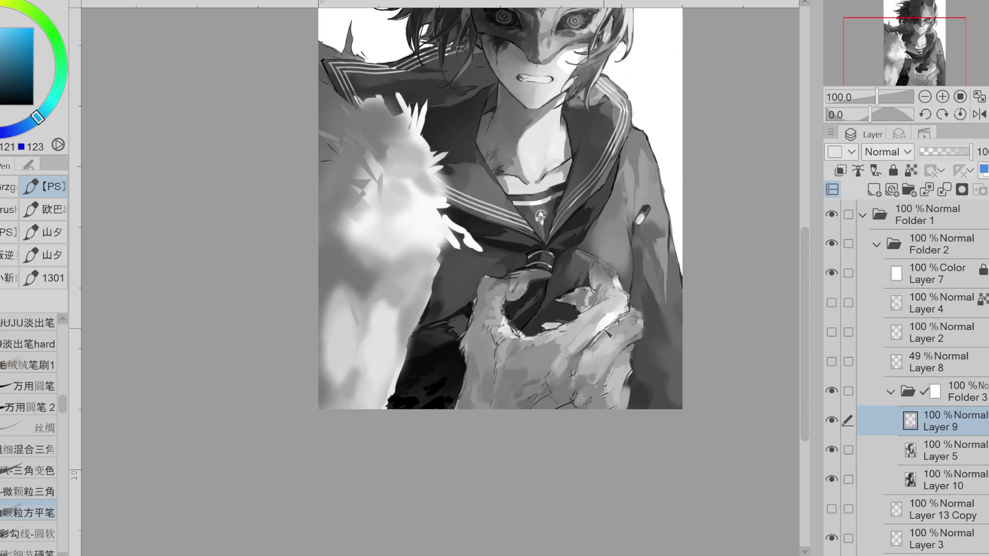
pyautogui.keyDown('alt'); pyautogui.click(577, 345); pyautogui.keyUp('alt')
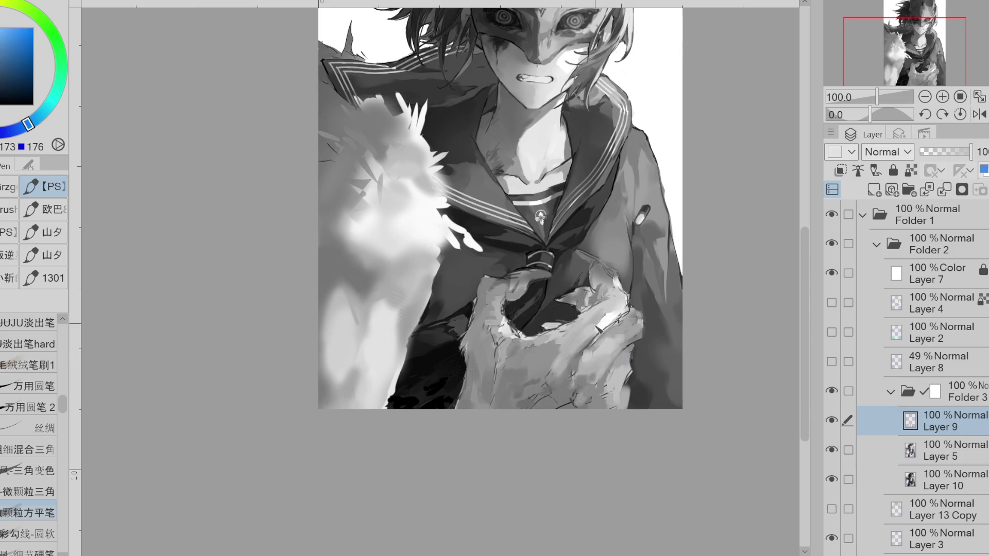
pyautogui.keyDown('alt'); pyautogui.click(568, 356); pyautogui.keyUp('alt')
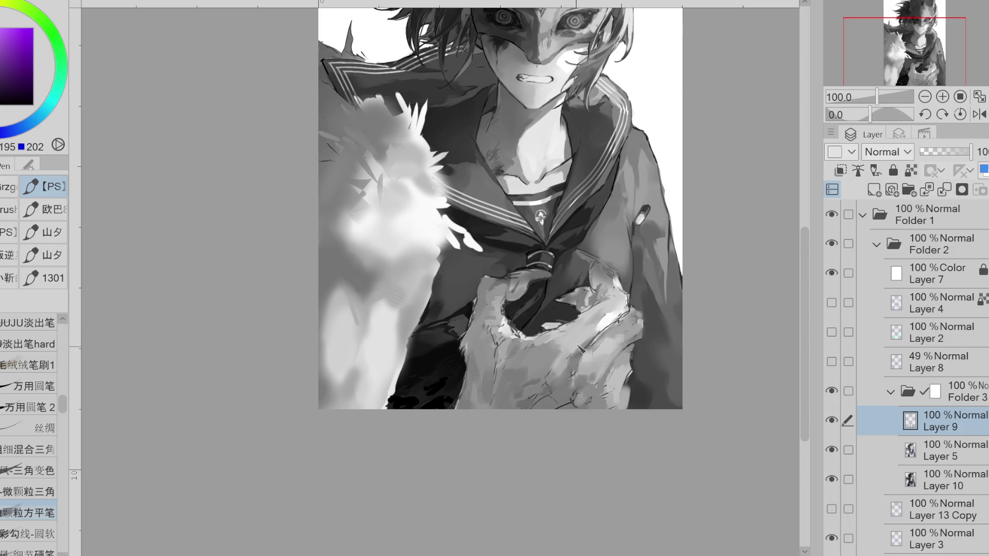
# Paint near-white strokes along the hand's edge and on the collar beside the fingers
pyautogui.keyDown('alt'); pyautogui.click(542, 354); pyautogui.keyUp('alt')
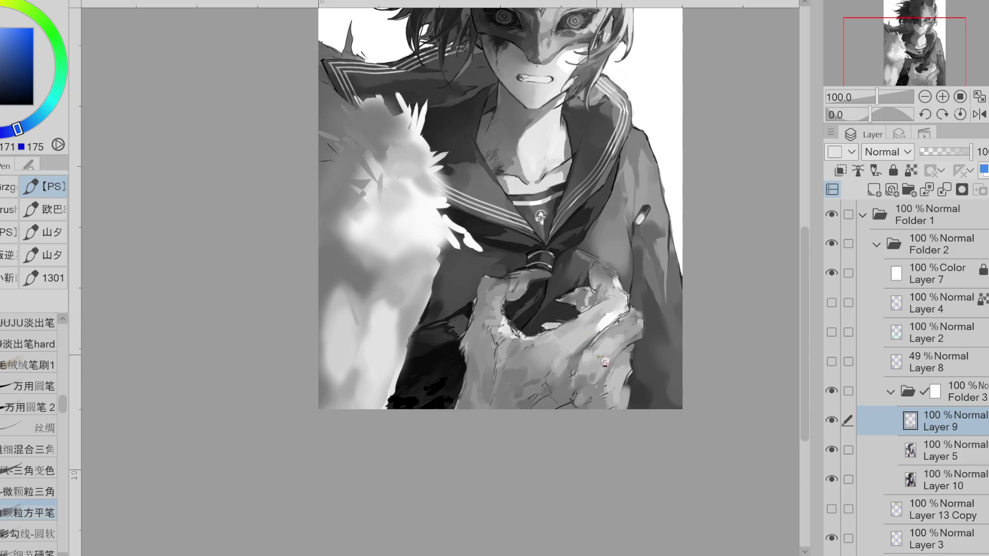
pyautogui.keyDown('alt'); pyautogui.click(613, 340); pyautogui.keyUp('alt')
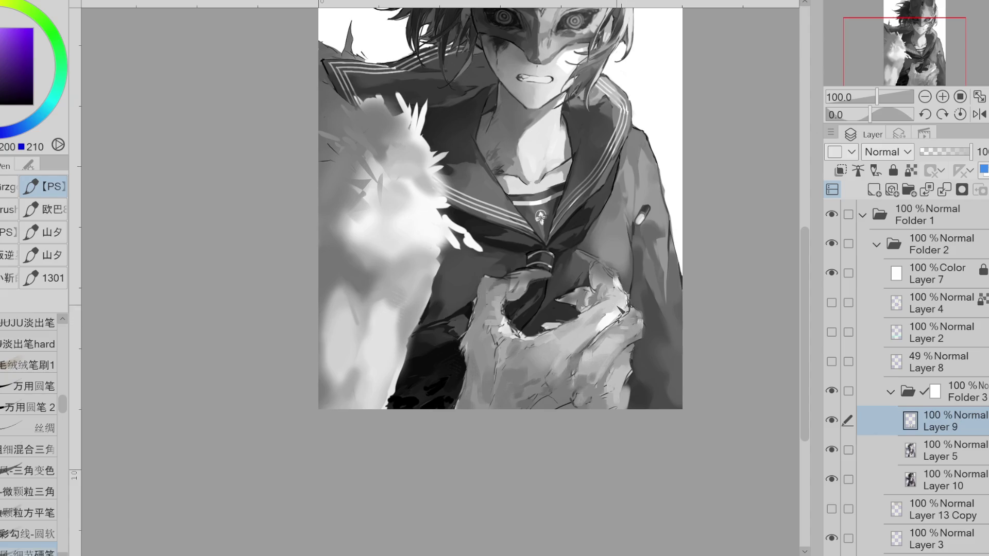
pyautogui.keyDown('alt'); pyautogui.click(618, 314); pyautogui.keyUp('alt')
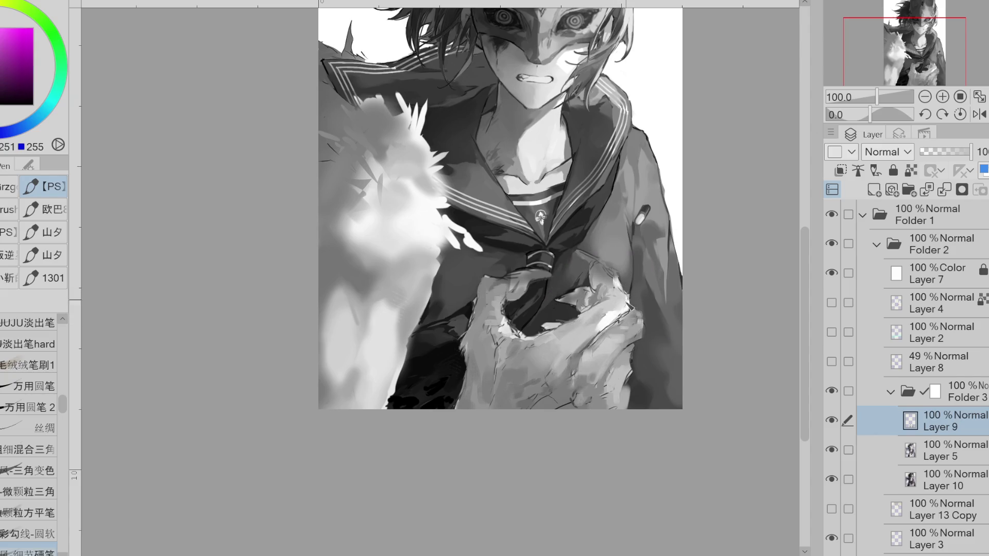
pyautogui.moveTo(636, 299); pyautogui.dragTo(626, 318)
pyautogui.moveTo(617, 250)
pyautogui.mouseDown()
pyautogui.moveTo(605, 265)
pyautogui.moveTo(587, 247)
pyautogui.moveTo(576, 252)
pyautogui.mouseUp()
pyautogui.keyDown('alt'); pyautogui.click(562, 309); pyautogui.keyUp('alt')
pyautogui.press('x')
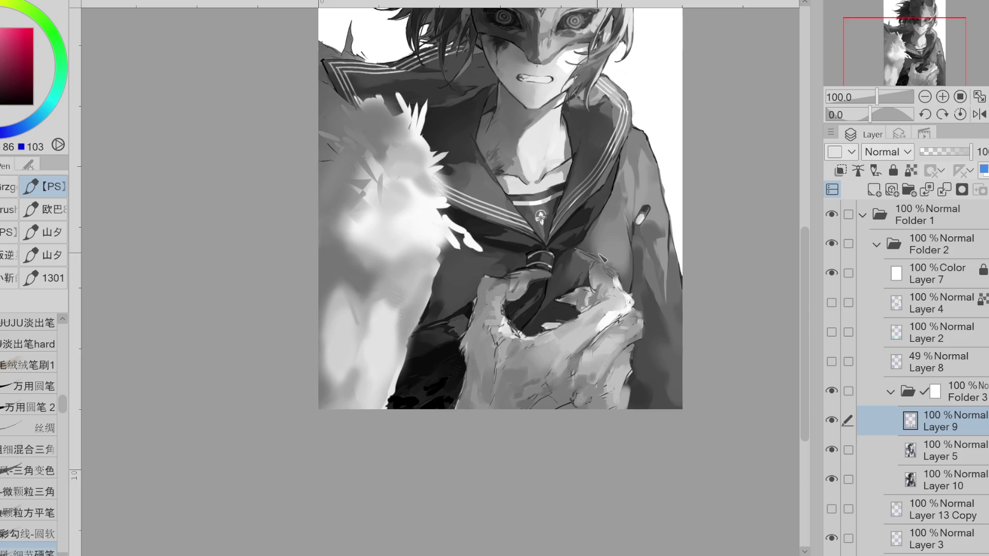
pyautogui.keyDown('alt'); pyautogui.click(603, 266); pyautogui.keyUp('alt')
# Paint a lighter stroke on the fingers by the collar, then hide and reshow Layer 7 to check colour
pyautogui.moveTo(603, 265)
pyautogui.mouseDown()
pyautogui.moveTo(595, 257)
pyautogui.moveTo(621, 267)
pyautogui.moveTo(626, 294)
pyautogui.moveTo(604, 274)
pyautogui.mouseUp()
pyautogui.click(832, 273)
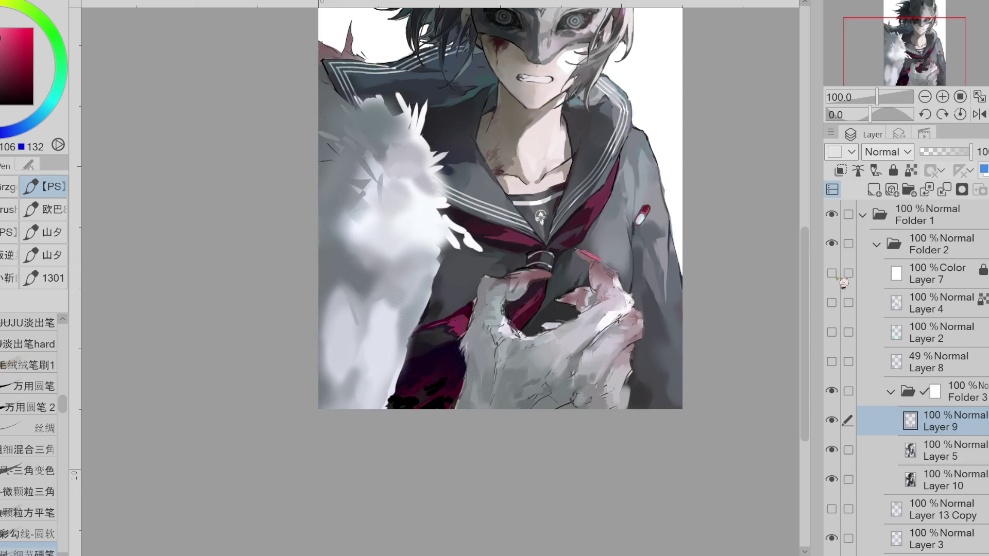
pyautogui.click(838, 279)
# Sample a range of mid, darker and light greys from the lower hand
pyautogui.keyDown('alt'); pyautogui.click(536, 388); pyautogui.keyUp('alt')
pyautogui.keyDown('alt'); pyautogui.click(546, 392); pyautogui.keyUp('alt')
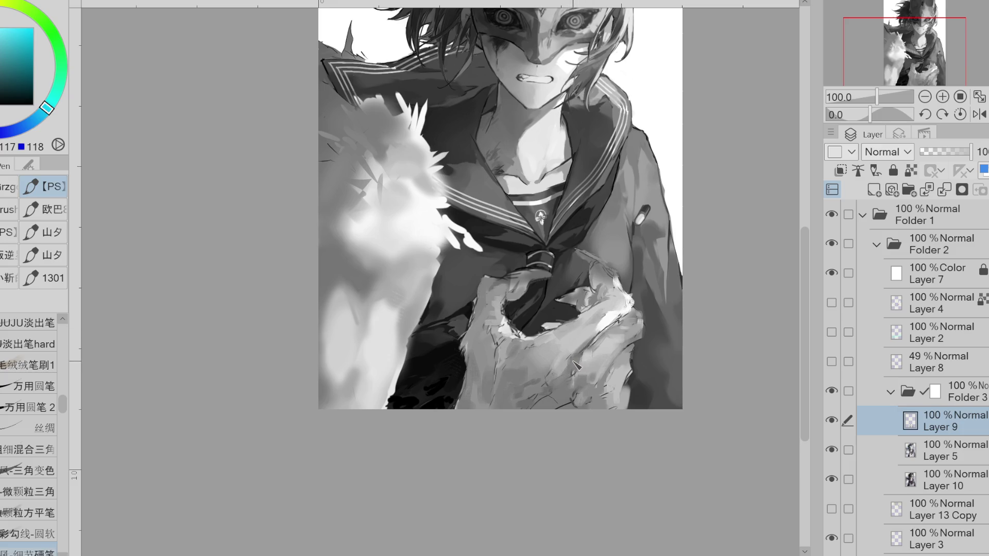
pyautogui.keyDown('alt'); pyautogui.click(556, 392); pyautogui.keyUp('alt')
pyautogui.keyDown('alt'); pyautogui.click(560, 383); pyautogui.keyUp('alt')
pyautogui.moveTo(560, 384); pyautogui.dragTo(556, 389)
pyautogui.moveTo(556, 360); pyautogui.dragTo(555, 359)
pyautogui.keyDown('alt'); pyautogui.click(550, 367); pyautogui.keyUp('alt')
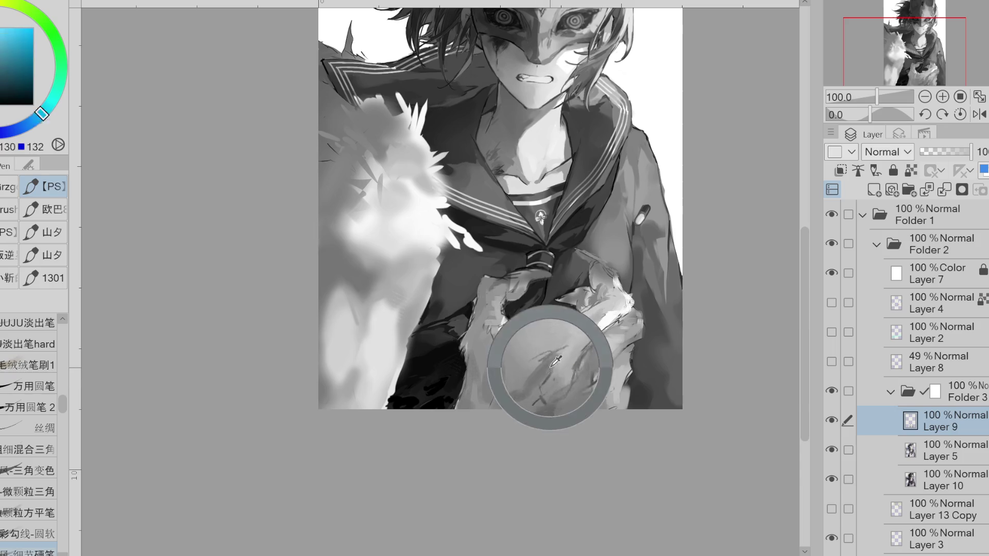
pyautogui.keyDown('alt'); pyautogui.click(555, 369); pyautogui.keyUp('alt')
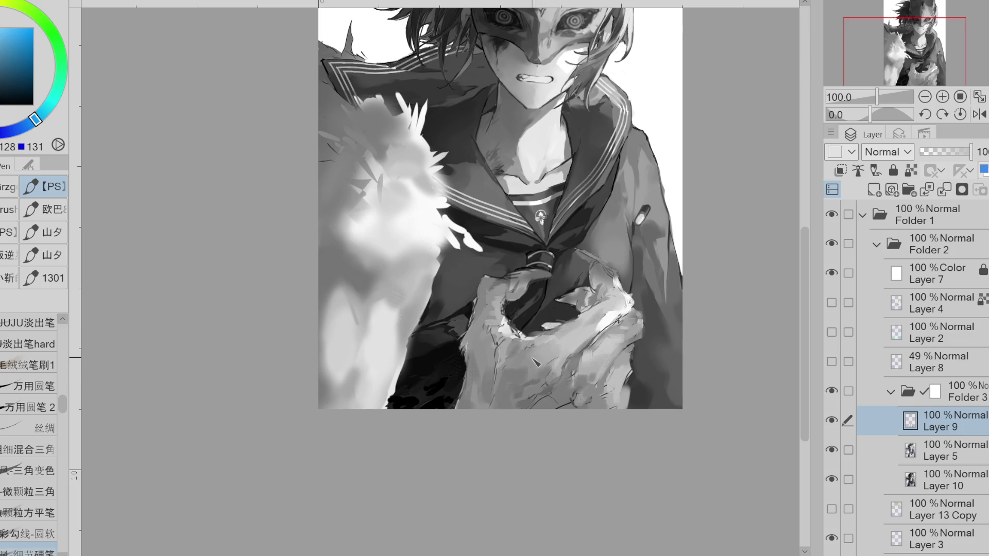
pyautogui.keyDown('alt'); pyautogui.click(591, 341); pyautogui.keyUp('alt')
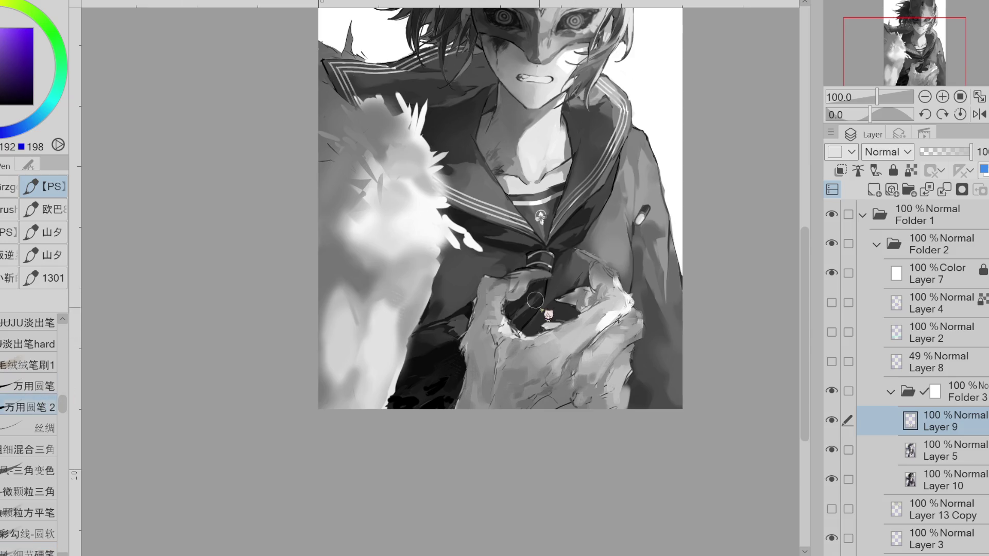
# Paint dark strokes into the gaps between the fingers and touch up the raised hand
pyautogui.keyDown('alt'); pyautogui.click(577, 322); pyautogui.keyUp('alt')
pyautogui.moveTo(592, 318)
pyautogui.mouseDown()
pyautogui.moveTo(617, 294)
pyautogui.moveTo(596, 308)
pyautogui.mouseUp()
pyautogui.keyDown('alt'); pyautogui.click(605, 303); pyautogui.keyUp('alt')
pyautogui.keyDown('alt'); pyautogui.click(601, 296); pyautogui.keyUp('alt')
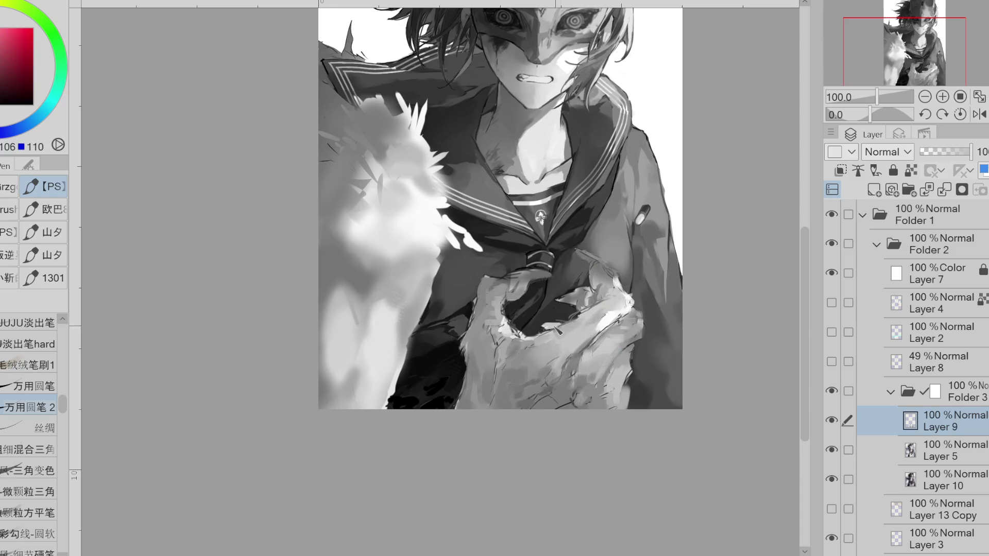
pyautogui.keyDown('alt'); pyautogui.click(542, 339); pyautogui.keyUp('alt')
pyautogui.keyDown('alt'); pyautogui.click(559, 329); pyautogui.keyUp('alt')
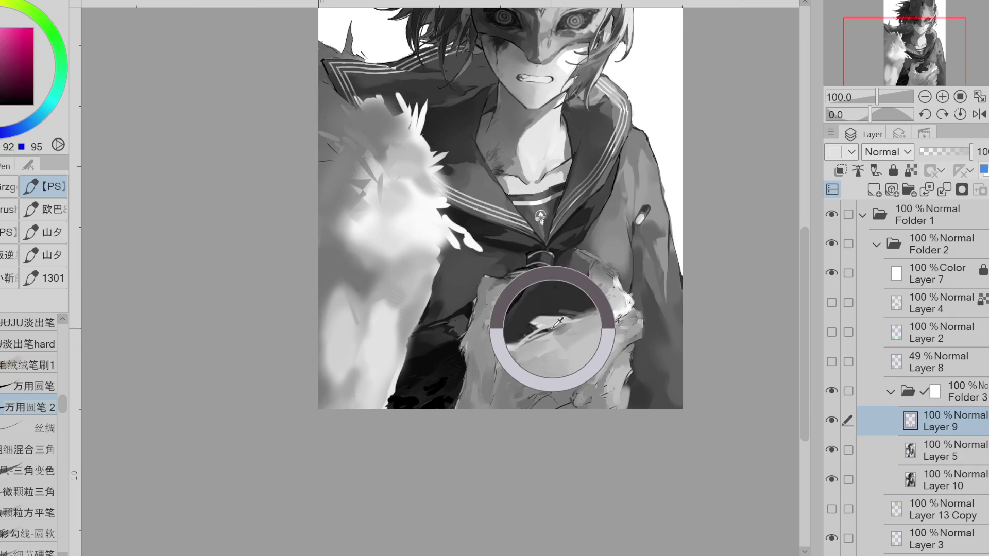
pyautogui.moveTo(580, 318); pyautogui.dragTo(638, 317)
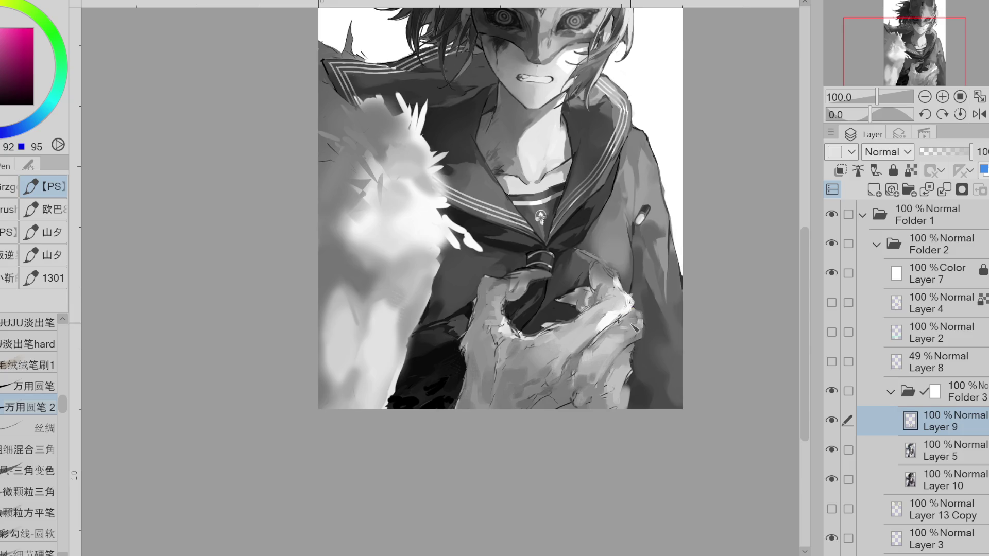
pyautogui.moveTo(574, 314); pyautogui.dragTo(605, 304)
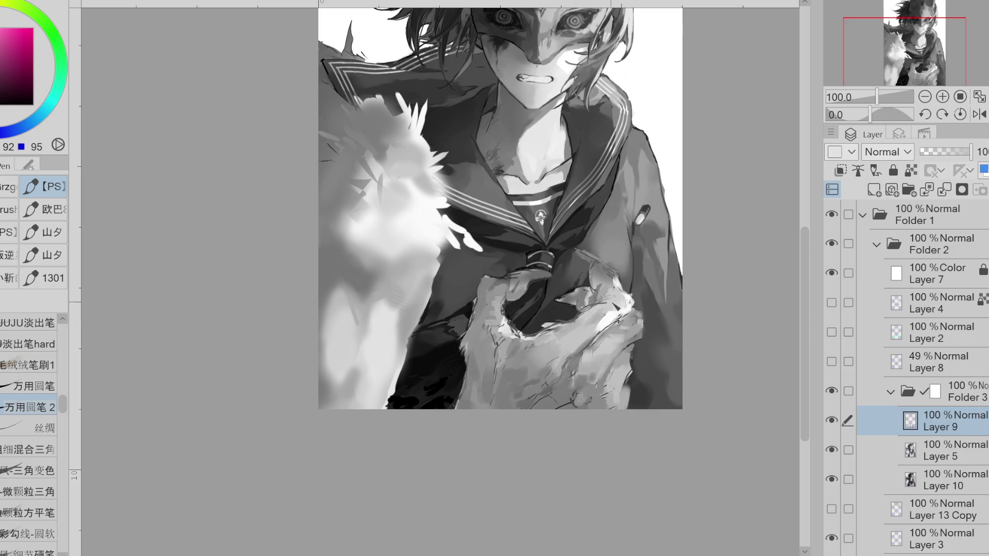
# Hatch light grey strokes across the hand's right side, then mirror the view horizontally
pyautogui.keyDown('alt'); pyautogui.click(587, 320); pyautogui.keyUp('alt')
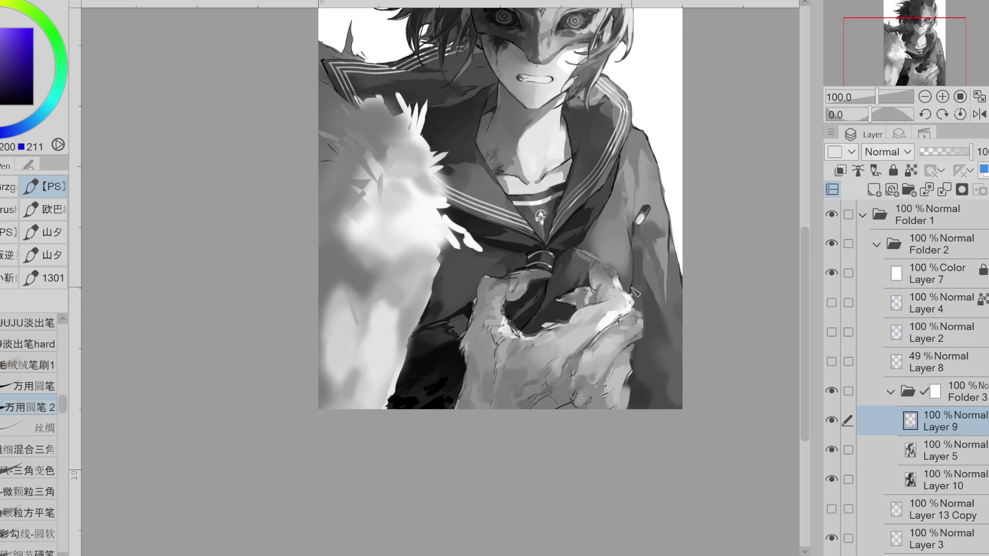
pyautogui.keyDown('alt'); pyautogui.click(580, 323); pyautogui.keyUp('alt')
pyautogui.moveTo(582, 324)
pyautogui.mouseDown()
pyautogui.moveTo(561, 332)
pyautogui.moveTo(604, 312)
pyautogui.moveTo(566, 331)
pyautogui.moveTo(619, 317)
pyautogui.mouseUp()
pyautogui.keyDown('alt'); pyautogui.click(582, 312); pyautogui.keyUp('alt')
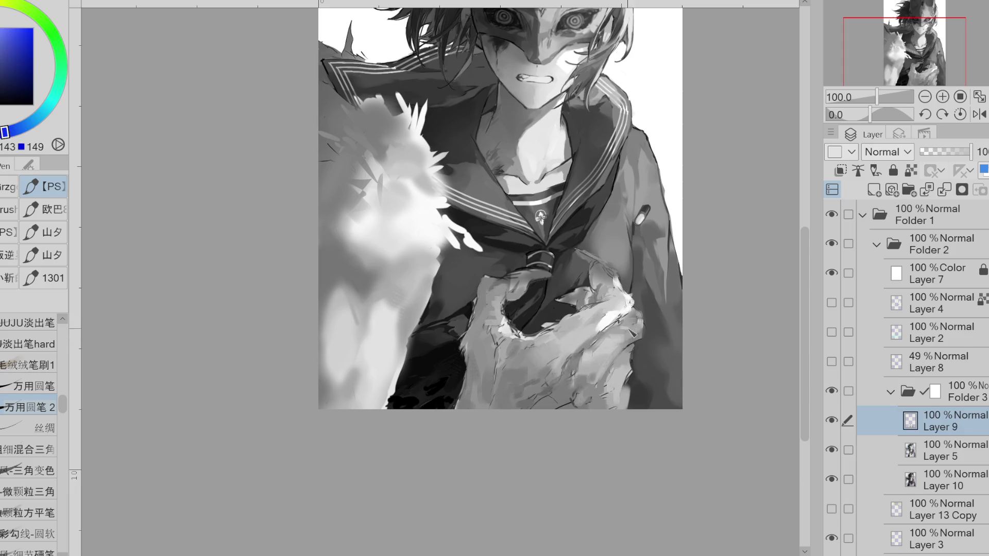
pyautogui.click(979, 114)
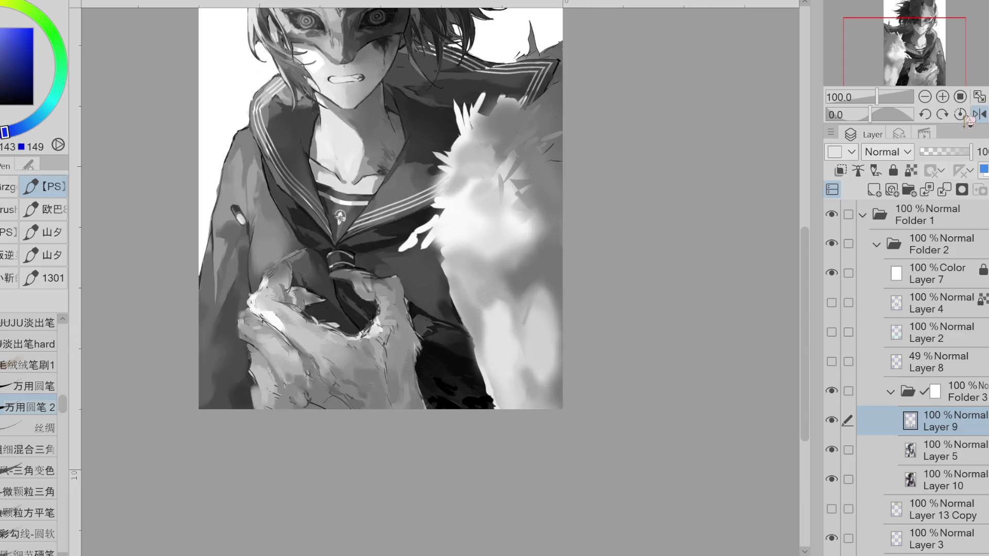
# Rotate the view about 45 degrees and sample near-white to bluish mid greys from the hand
pyautogui.moveTo(381, 206); pyautogui.dragTo(309, 154)
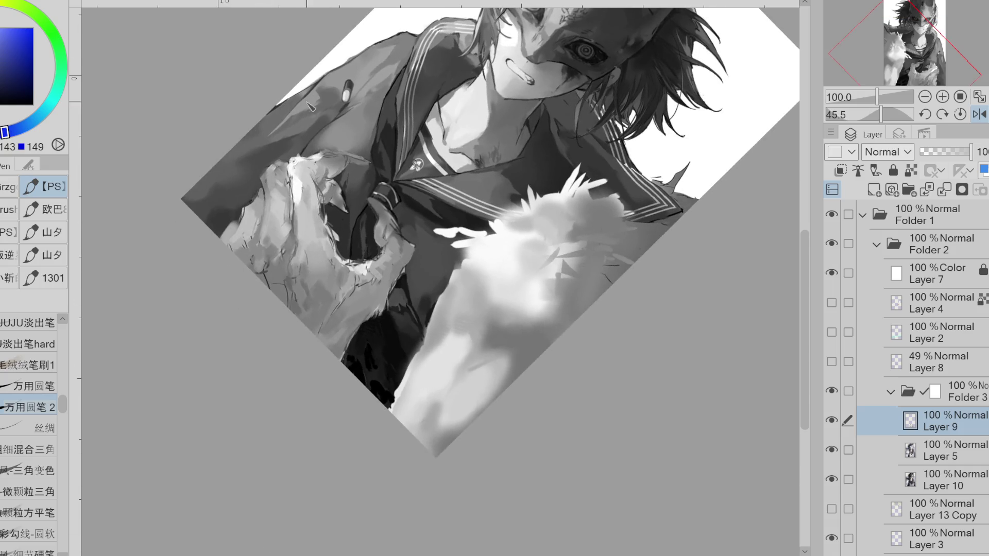
pyautogui.scroll(1, 276, 165)
pyautogui.keyDown('alt'); pyautogui.click(297, 181); pyautogui.keyUp('alt')
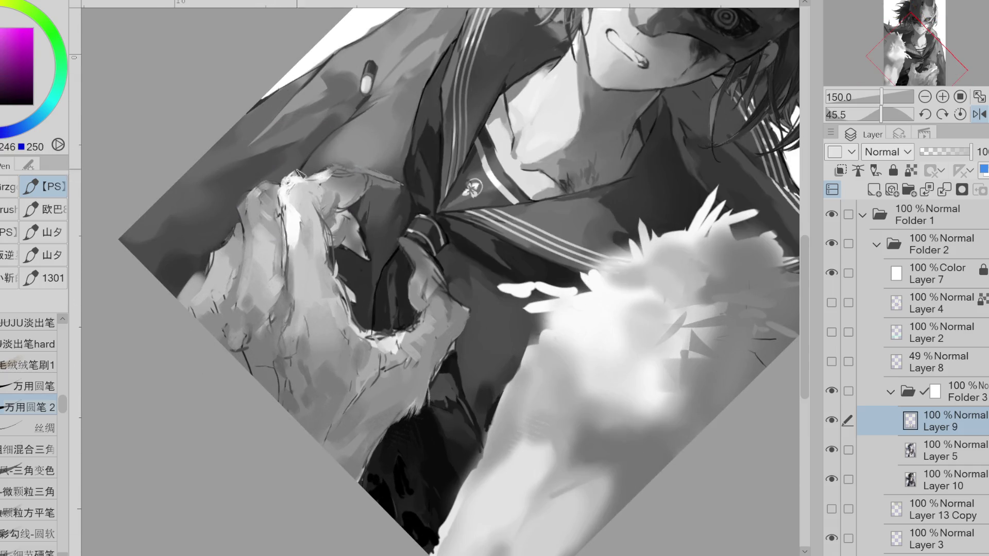
pyautogui.keyDown('alt'); pyautogui.click(299, 195); pyautogui.keyUp('alt')
pyautogui.keyDown('alt'); pyautogui.click(302, 212); pyautogui.keyUp('alt')
pyautogui.keyDown('alt'); pyautogui.click(289, 227); pyautogui.keyUp('alt')
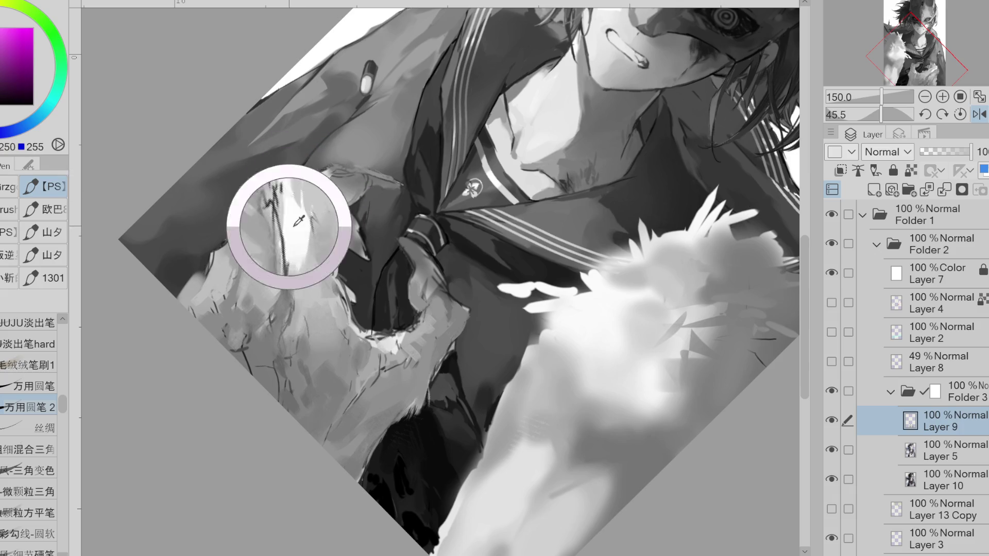
pyautogui.keyDown('alt'); pyautogui.click(272, 205); pyautogui.keyUp('alt')
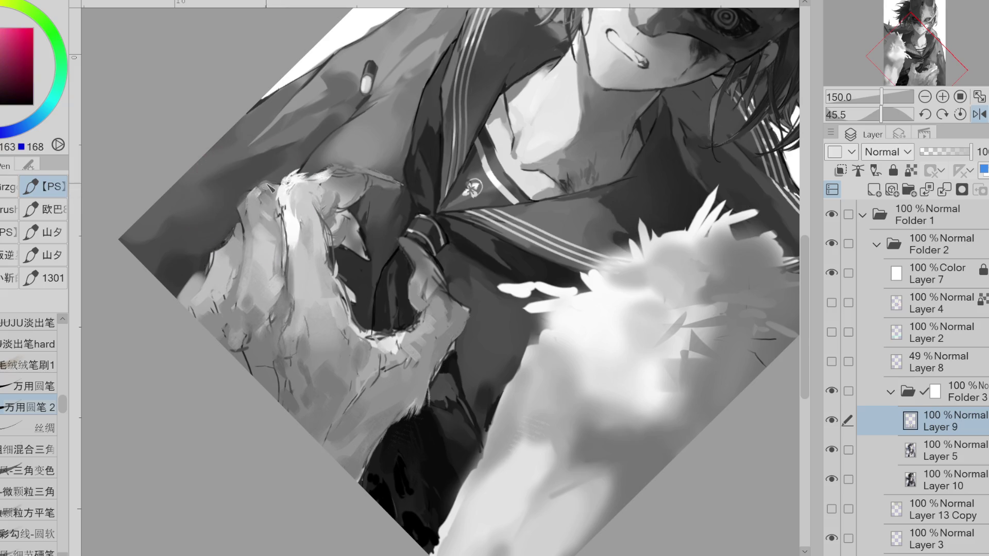
pyautogui.keyDown('alt'); pyautogui.click(258, 245); pyautogui.keyUp('alt')
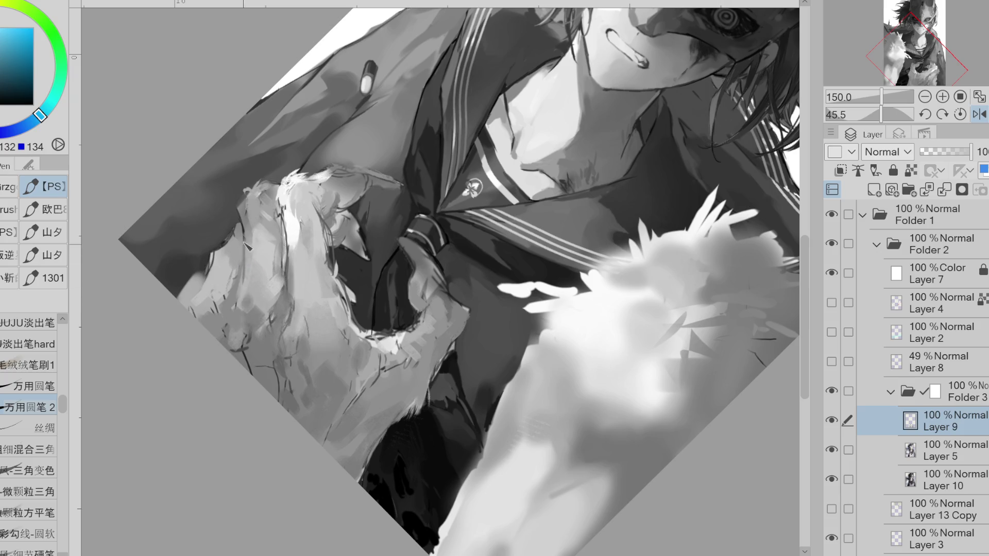
pyautogui.keyDown('alt'); pyautogui.click(244, 214); pyautogui.keyUp('alt')
pyautogui.keyDown('alt'); pyautogui.click(252, 197); pyautogui.keyUp('alt')
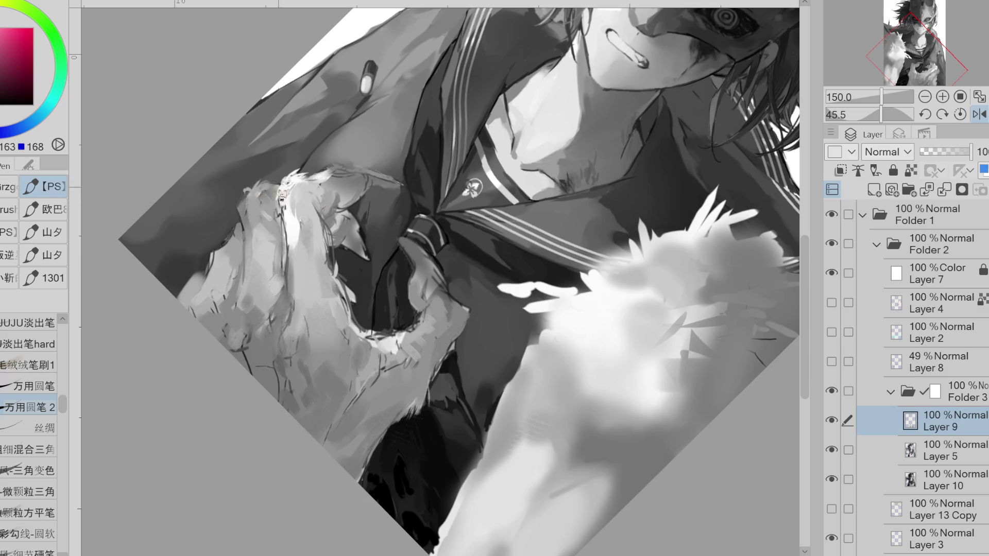
# Switch to the JUJU soft fading pen and paint dark strokes on the fingers
pyautogui.press('e')
pyautogui.press('p')
pyautogui.keyDown('alt'); pyautogui.click(235, 220); pyautogui.keyUp('alt')
pyautogui.keyDown('alt'); pyautogui.click(244, 234); pyautogui.keyUp('alt')
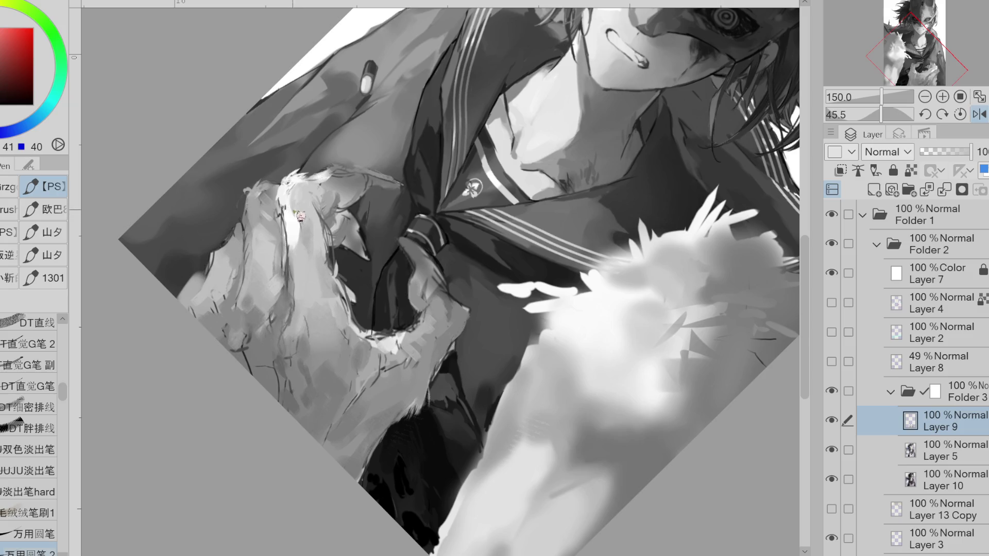
pyautogui.click(28, 470)
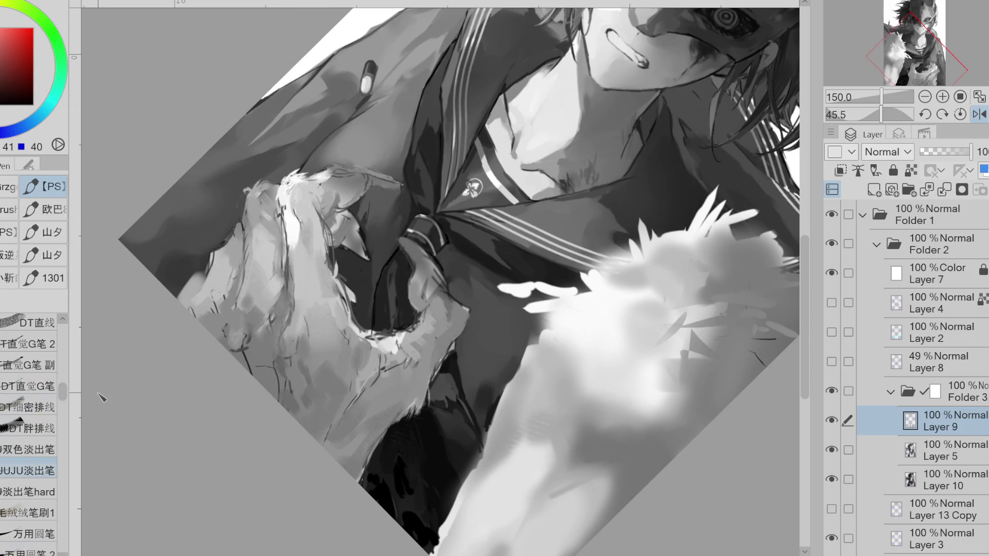
pyautogui.keyDown('alt'); pyautogui.click(299, 237); pyautogui.keyUp('alt')
pyautogui.moveTo(296, 219)
pyautogui.mouseDown()
pyautogui.moveTo(309, 273)
pyautogui.moveTo(298, 244)
pyautogui.mouseUp()
# Sample bright and mid greys for the topmost fingertip, then mirror the view horizontally
pyautogui.keyDown('alt'); pyautogui.click(293, 221); pyautogui.keyUp('alt')
pyautogui.keyDown('alt'); pyautogui.click(297, 193); pyautogui.keyUp('alt')
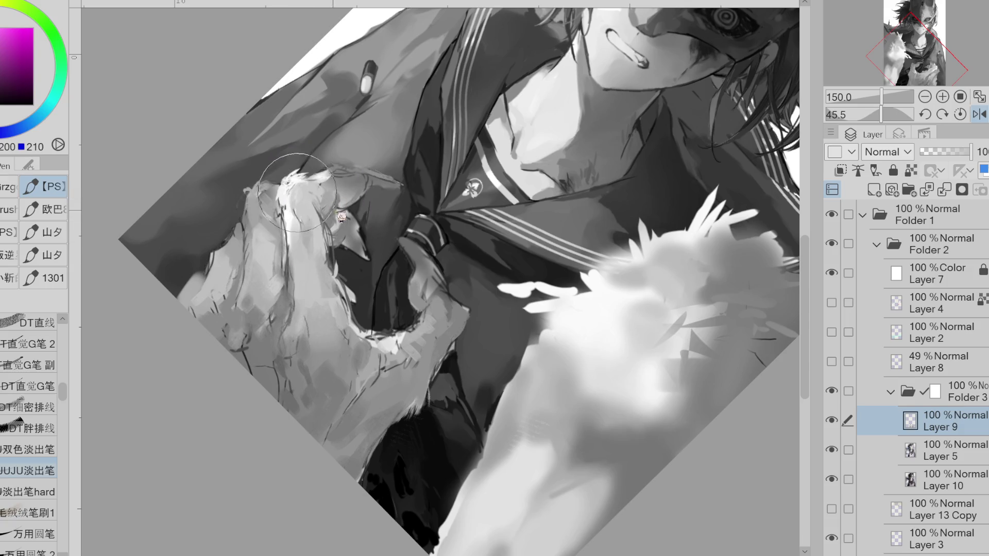
pyautogui.keyDown('alt'); pyautogui.click(329, 198); pyautogui.keyUp('alt')
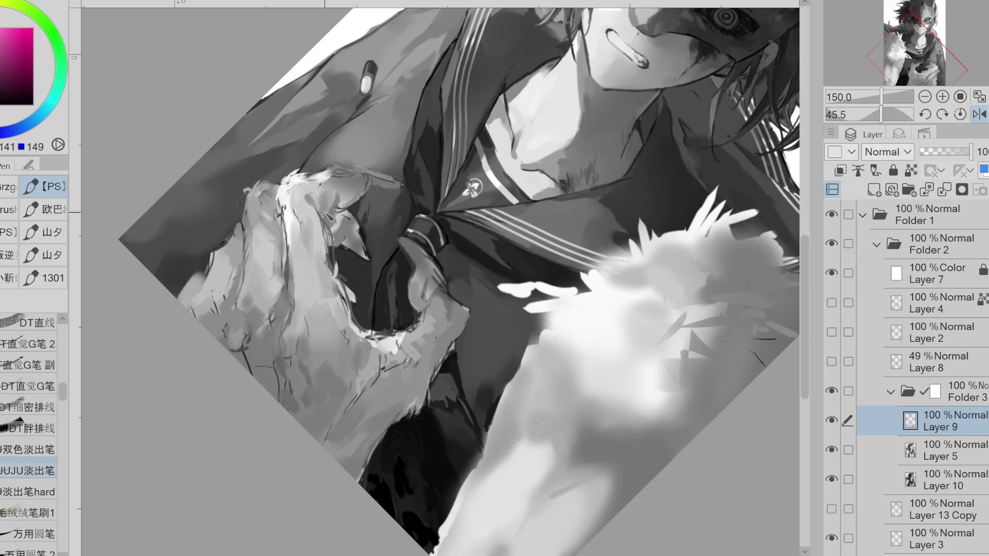
pyautogui.keyDown('alt'); pyautogui.click(327, 230); pyautogui.keyUp('alt')
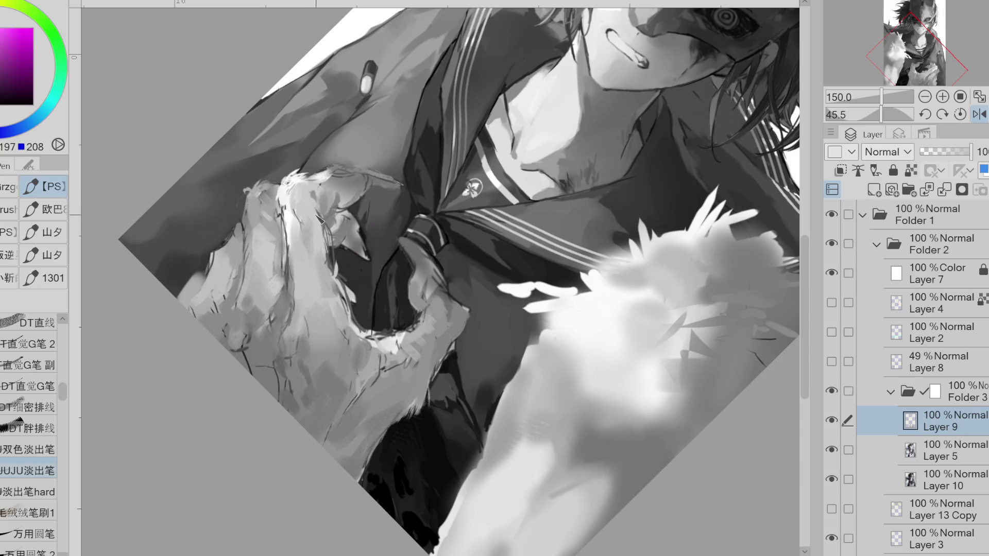
pyautogui.keyDown('alt'); pyautogui.click(316, 230); pyautogui.keyUp('alt')
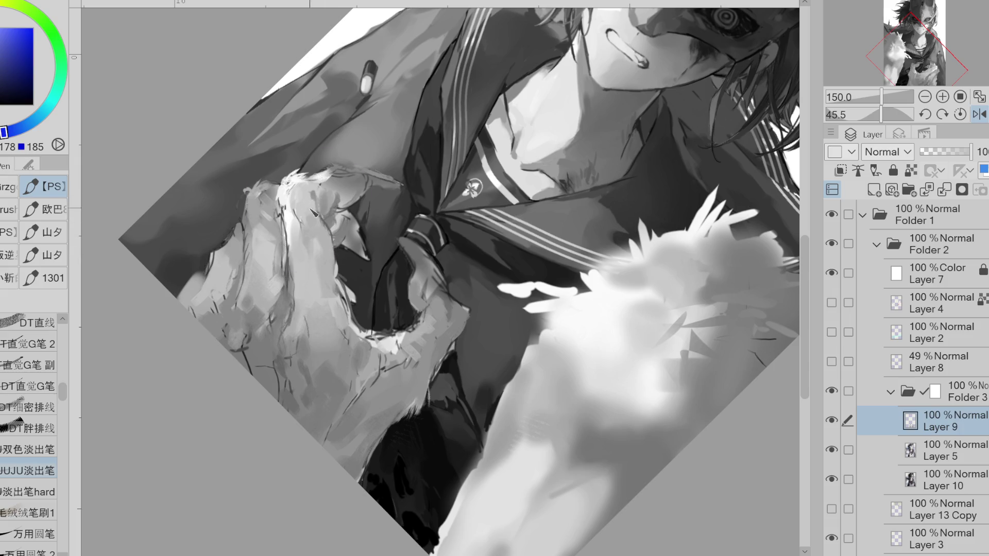
pyautogui.keyDown('alt'); pyautogui.click(307, 235); pyautogui.keyUp('alt')
pyautogui.click(979, 114)
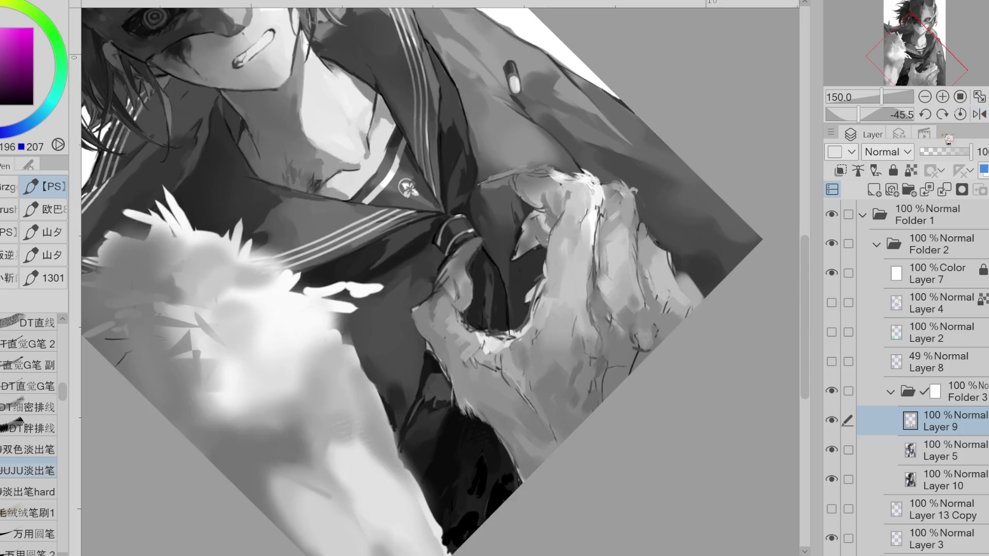
# Sample light, mid and darker knuckle greys from the hand and rotate the view nearly upright
pyautogui.keyDown('alt'); pyautogui.click(561, 264); pyautogui.keyUp('alt')
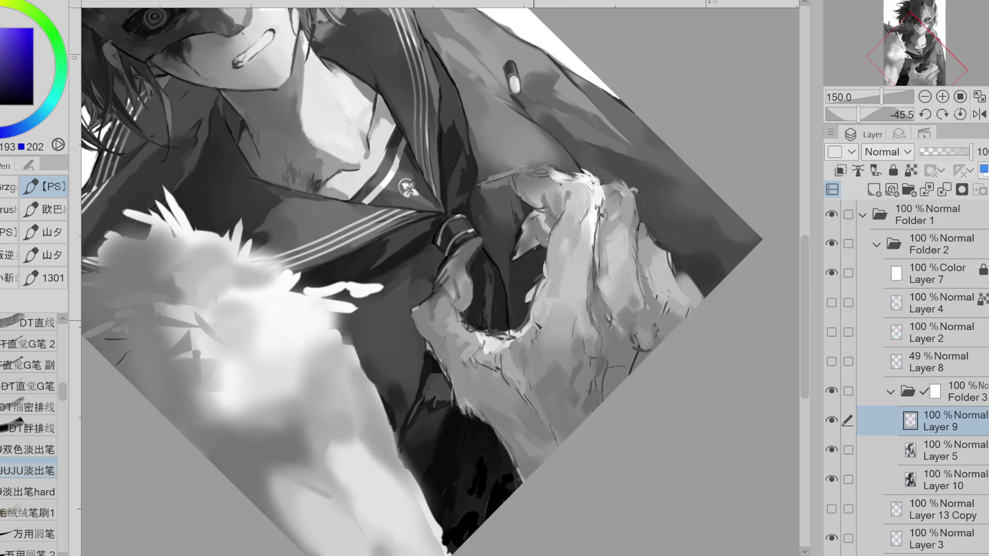
pyautogui.keyDown('alt'); pyautogui.click(546, 288); pyautogui.keyUp('alt')
pyautogui.keyDown('alt'); pyautogui.click(536, 339); pyautogui.keyUp('alt')
pyautogui.keyDown('alt'); pyautogui.click(537, 315); pyautogui.keyUp('alt')
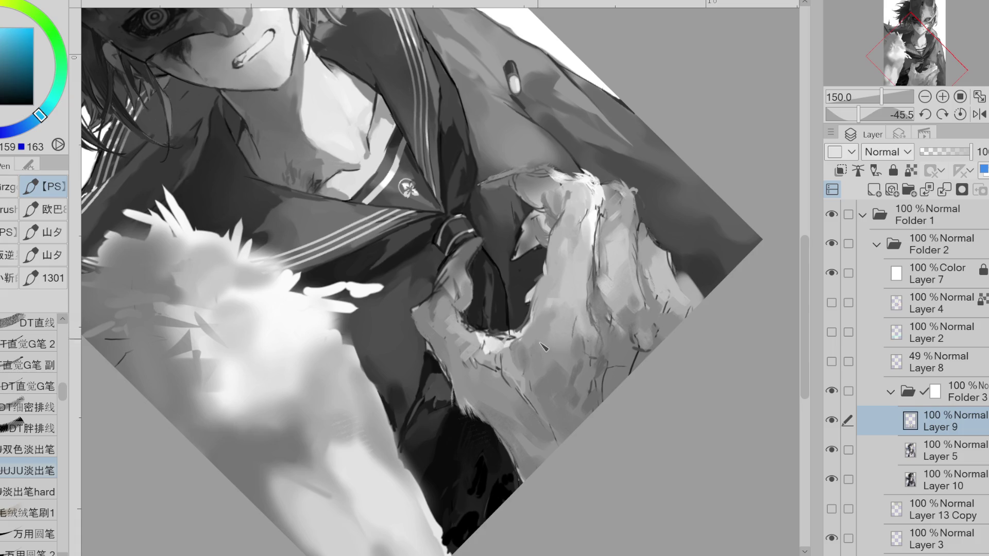
pyautogui.keyDown('alt'); pyautogui.click(521, 350); pyautogui.keyUp('alt')
pyautogui.keyDown('alt'); pyautogui.click(515, 334); pyautogui.keyUp('alt')
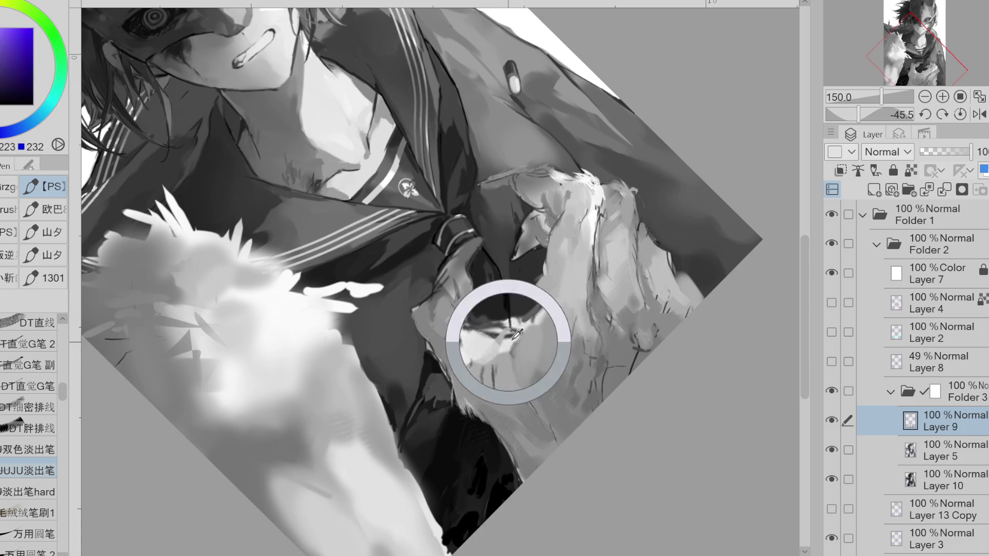
pyautogui.keyDown('alt'); pyautogui.click(515, 337); pyautogui.keyUp('alt')
pyautogui.keyDown('alt'); pyautogui.click(537, 328); pyautogui.keyUp('alt')
pyautogui.keyDown('alt'); pyautogui.click(484, 353); pyautogui.keyUp('alt')
pyautogui.keyDown('alt'); pyautogui.click(502, 346); pyautogui.keyUp('alt')
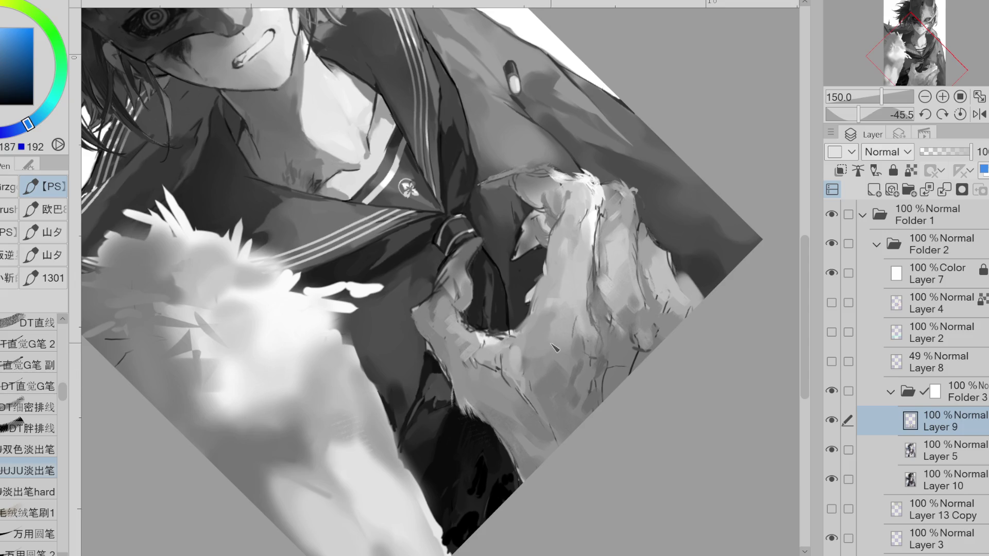
pyautogui.keyDown('alt'); pyautogui.click(529, 349); pyautogui.keyUp('alt')
pyautogui.moveTo(535, 424)
pyautogui.mouseDown()
pyautogui.moveTo(480, 449)
pyautogui.moveTo(376, 440)
pyautogui.mouseUp()
pyautogui.keyDown('alt'); pyautogui.click(376, 441); pyautogui.keyUp('alt')
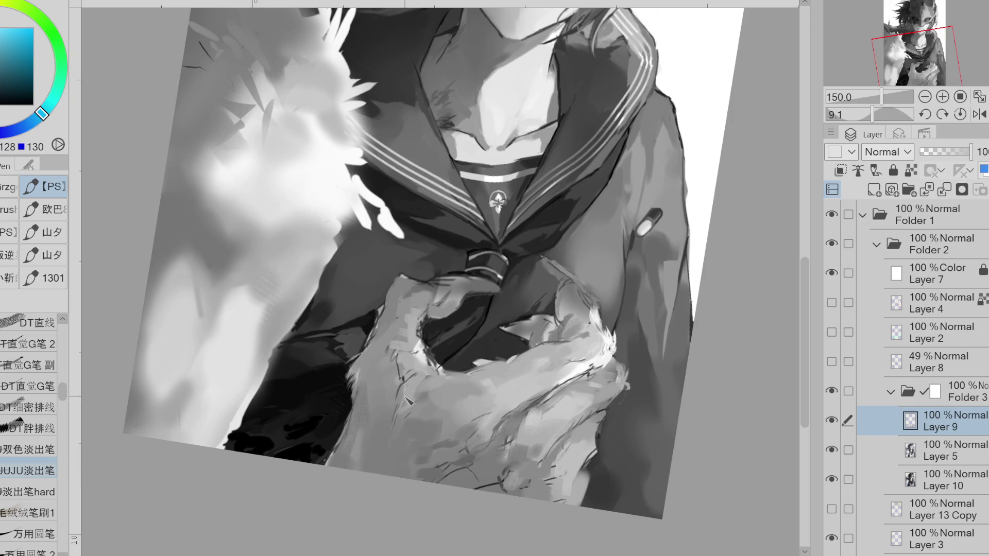
# Paint light strokes on the back of the hand and sample darker and shadow greys around it
pyautogui.keyDown('alt'); pyautogui.click(403, 370); pyautogui.keyUp('alt')
pyautogui.moveTo(453, 371); pyautogui.dragTo(397, 324)
pyautogui.keyDown('alt'); pyautogui.click(412, 376); pyautogui.keyUp('alt')
pyautogui.keyDown('alt'); pyautogui.click(419, 383); pyautogui.keyUp('alt')
pyautogui.keyDown('alt'); pyautogui.click(412, 417); pyautogui.keyUp('alt')
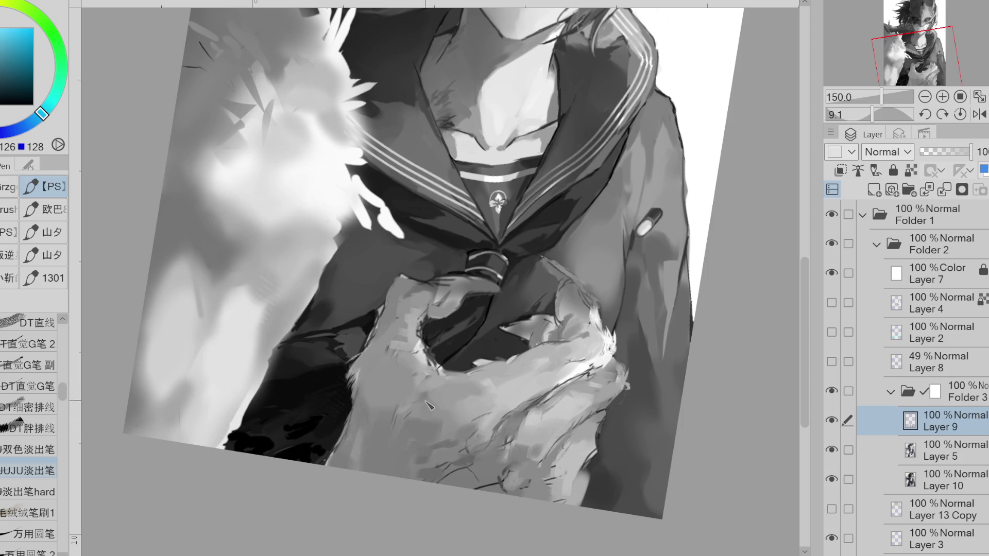
pyautogui.keyDown('alt'); pyautogui.click(419, 413); pyautogui.keyUp('alt')
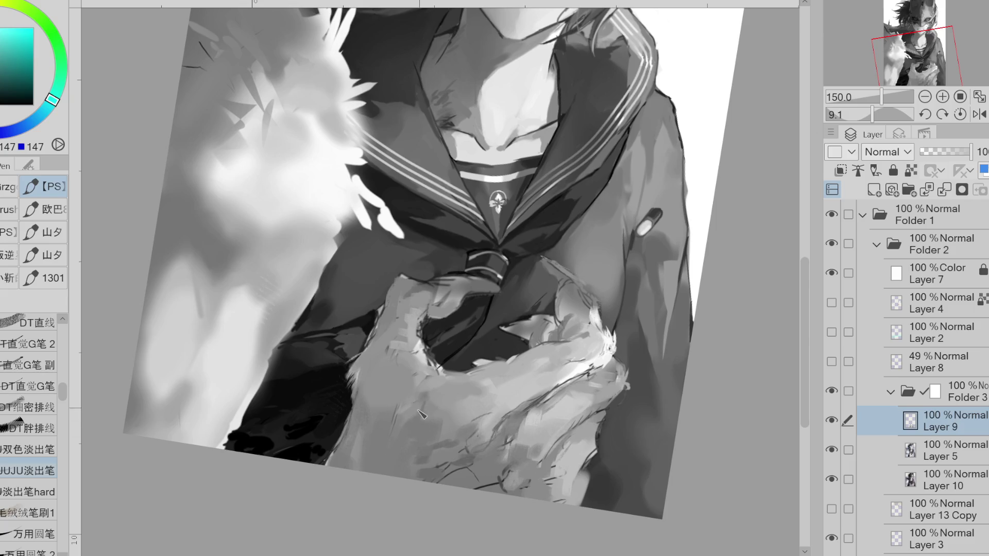
pyautogui.keyDown('alt'); pyautogui.click(411, 413); pyautogui.keyUp('alt')
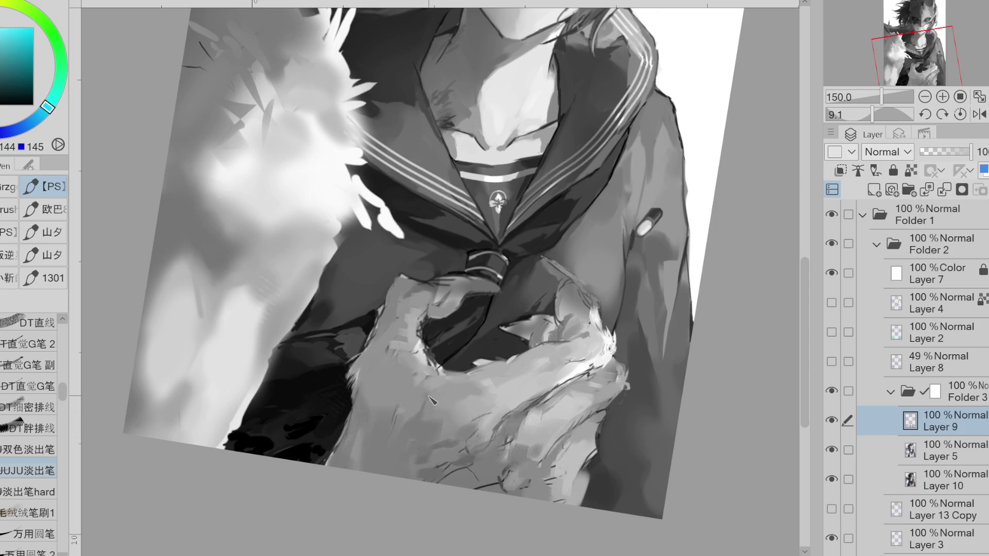
pyautogui.keyDown('alt'); pyautogui.click(437, 374); pyautogui.keyUp('alt')
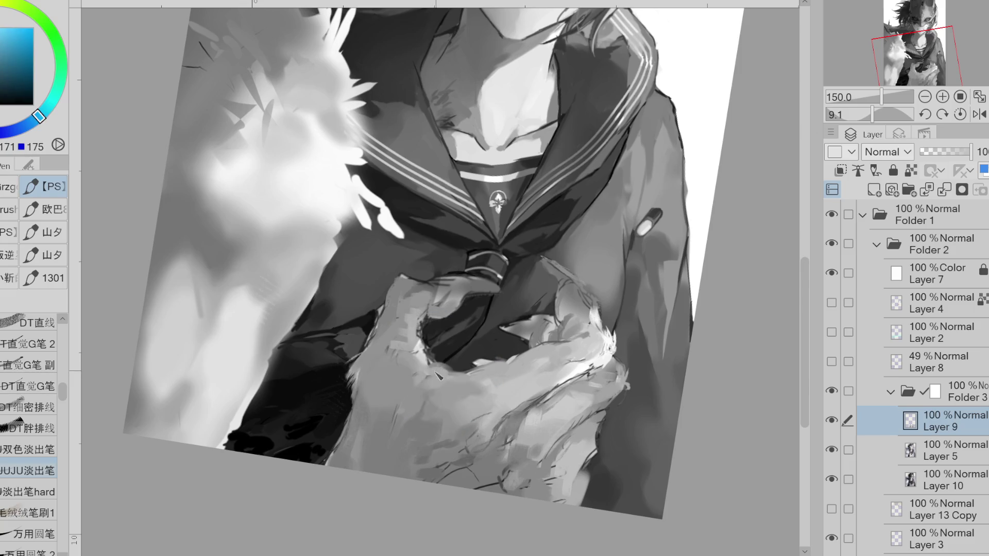
pyautogui.keyDown('alt'); pyautogui.click(420, 400); pyautogui.keyUp('alt')
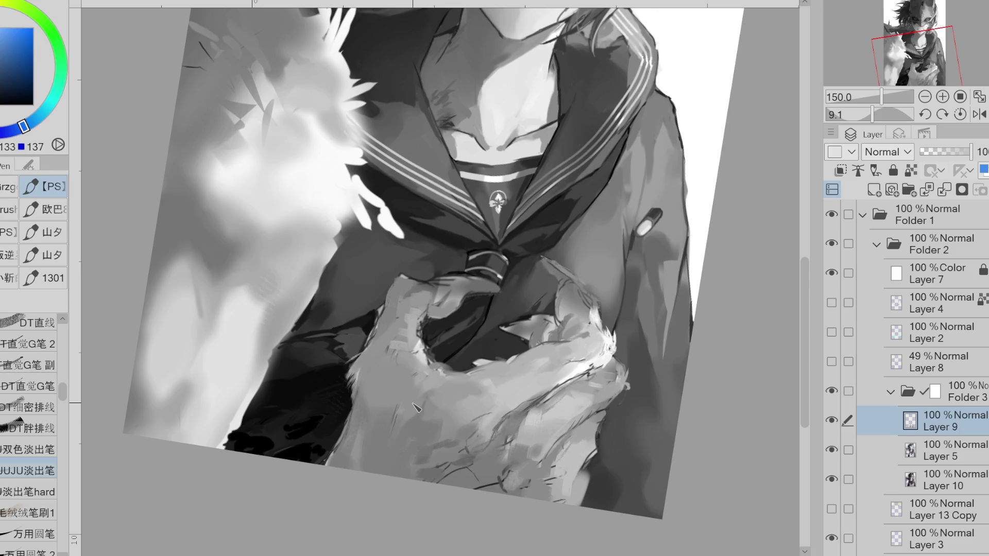
pyautogui.keyDown('alt'); pyautogui.click(407, 372); pyautogui.keyUp('alt')
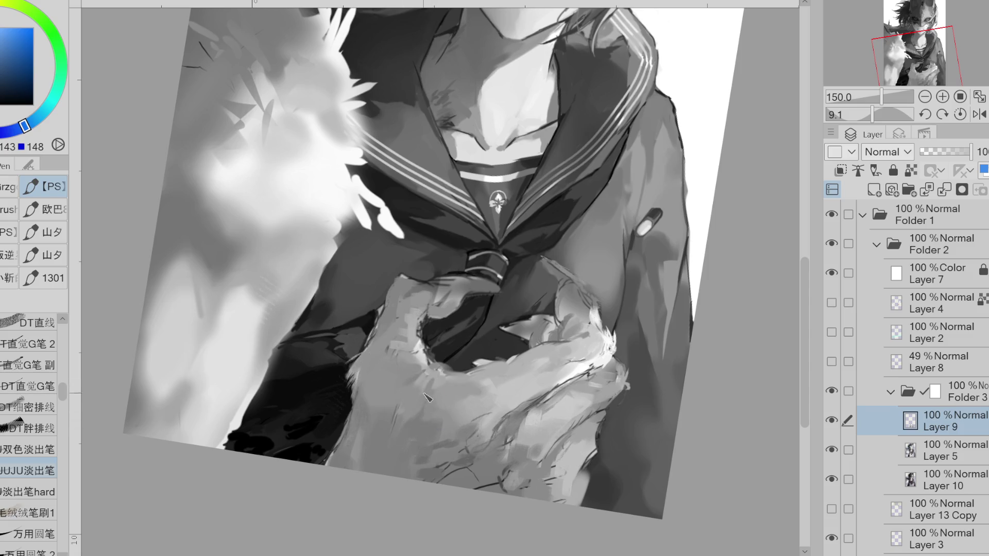
pyautogui.keyDown('alt'); pyautogui.click(435, 388); pyautogui.keyUp('alt')
pyautogui.keyDown('alt'); pyautogui.click(435, 392); pyautogui.keyUp('alt')
pyautogui.keyDown('alt'); pyautogui.click(398, 427); pyautogui.keyUp('alt')
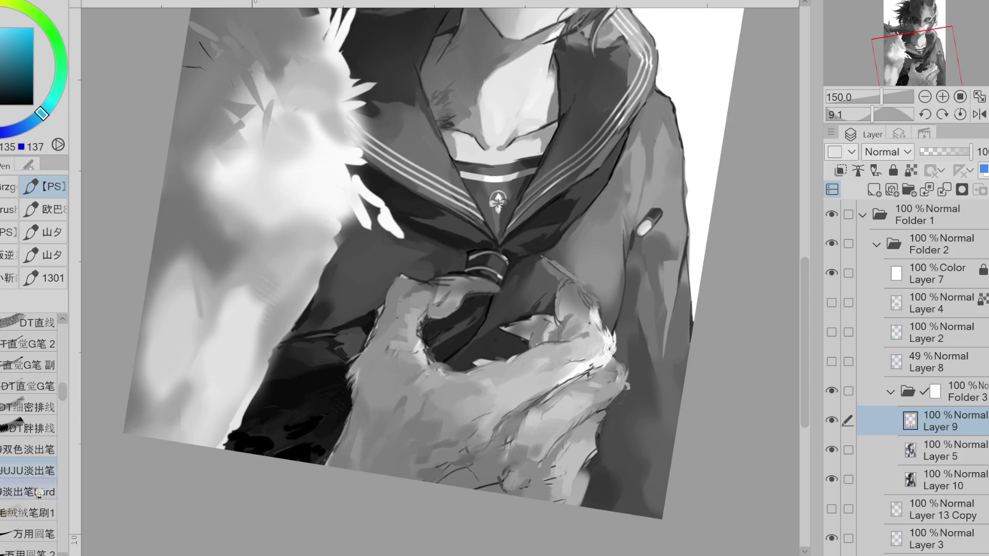
# Switch to the 万用圆笔 2 round brush and sample greys to fill the palm's left side
pyautogui.scroll(-2, 28, 515)
pyautogui.click(29, 513)
pyautogui.scroll(-3, 28, 463)
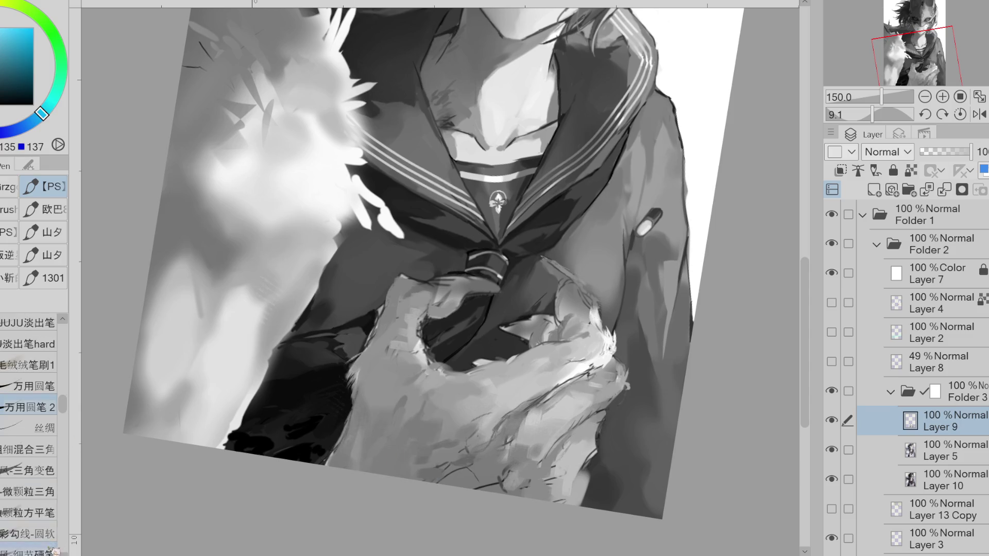
pyautogui.keyDown('alt'); pyautogui.click(371, 435); pyautogui.keyUp('alt')
pyautogui.keyDown('alt'); pyautogui.click(359, 448); pyautogui.keyUp('alt')
pyautogui.keyDown('alt'); pyautogui.click(367, 438); pyautogui.keyUp('alt')
pyautogui.keyDown('alt'); pyautogui.click(360, 451); pyautogui.keyUp('alt')
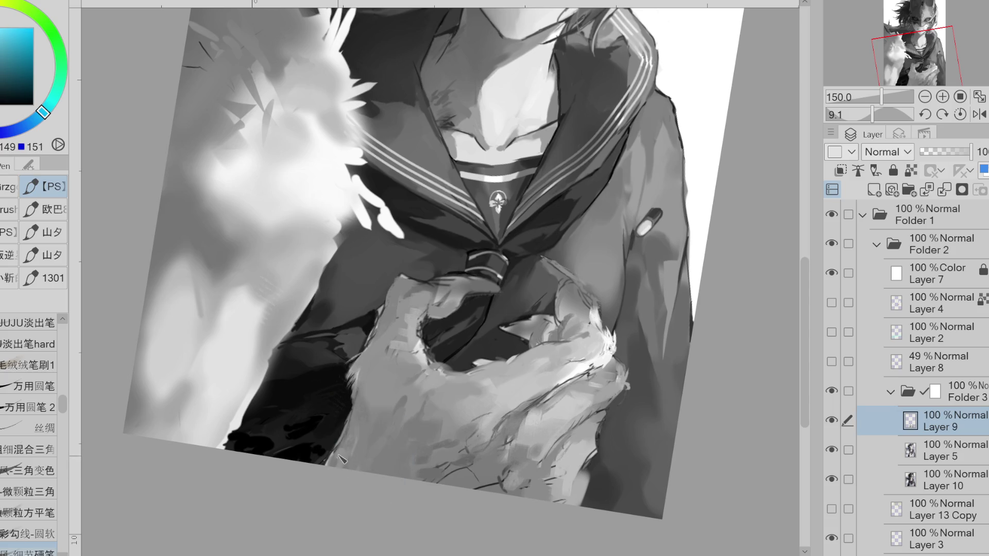
pyautogui.keyDown('alt'); pyautogui.click(362, 424); pyautogui.keyUp('alt')
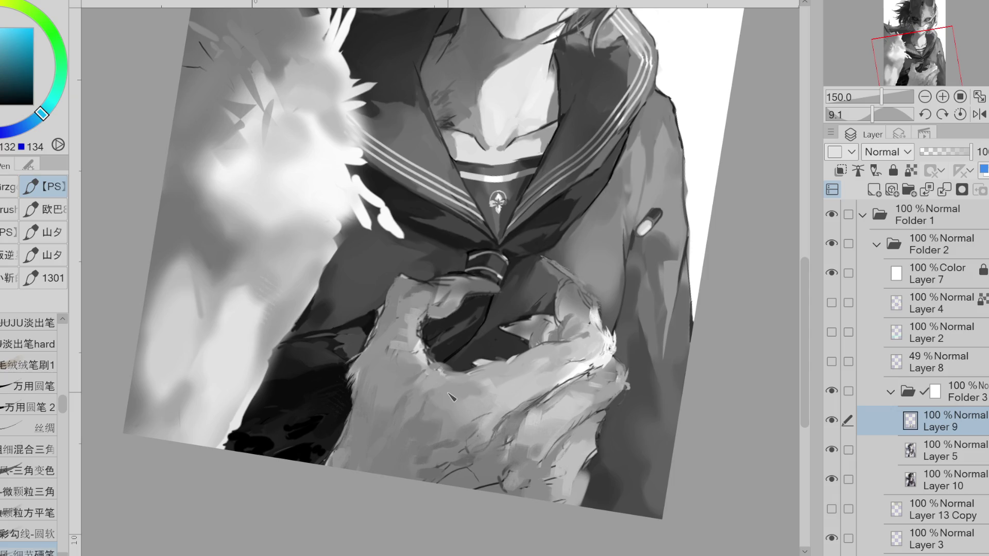
pyautogui.keyDown('alt'); pyautogui.click(430, 376); pyautogui.keyUp('alt')
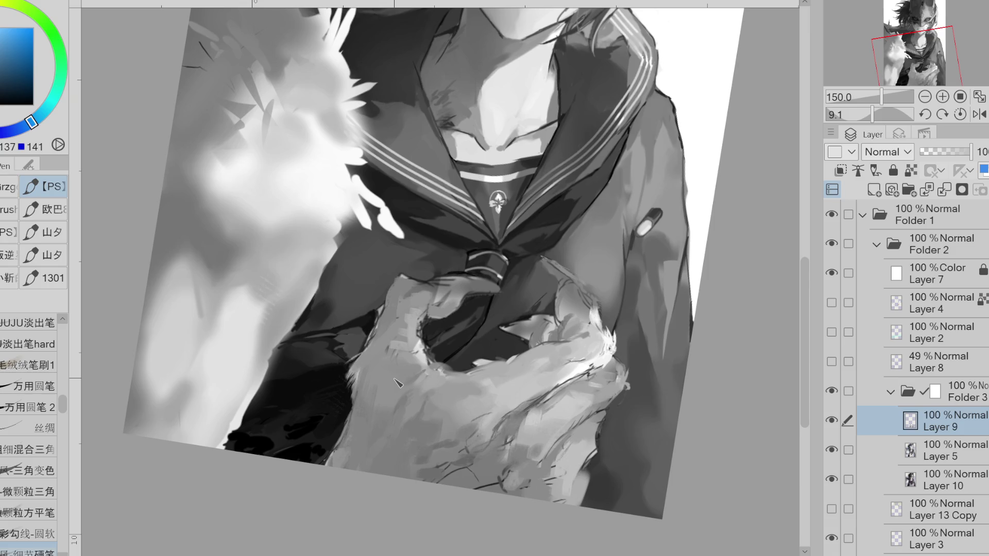
pyautogui.keyDown('alt'); pyautogui.click(432, 395); pyautogui.keyUp('alt')
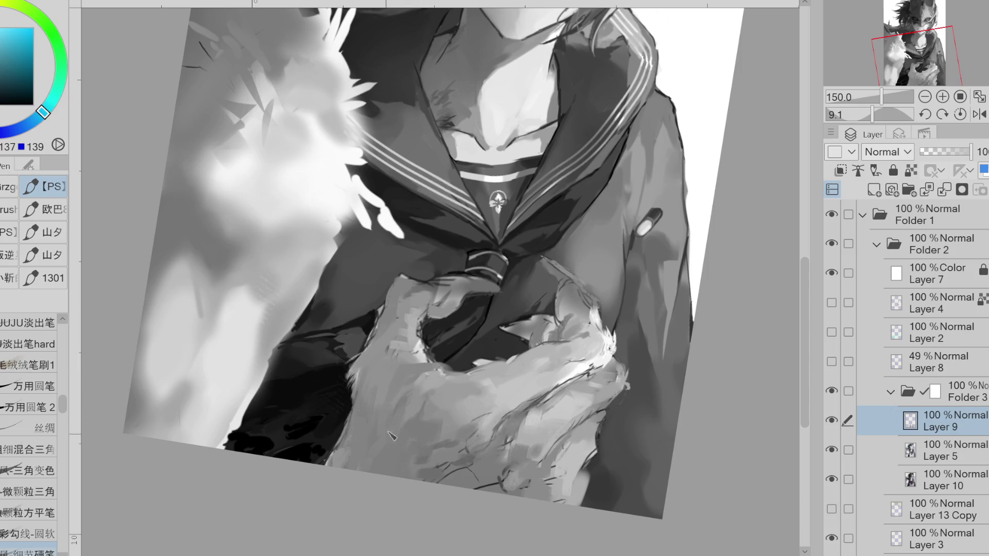
# Eyedrop several light and mid fur greys from the paw
pyautogui.keyDown('alt'); pyautogui.click(432, 378); pyautogui.keyUp('alt')
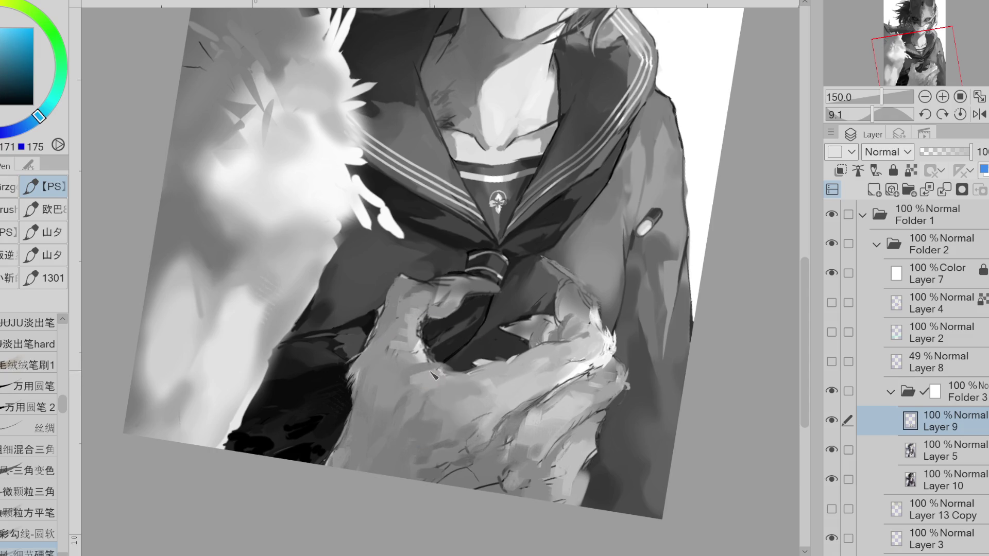
pyautogui.keyDown('alt'); pyautogui.click(398, 399); pyautogui.keyUp('alt')
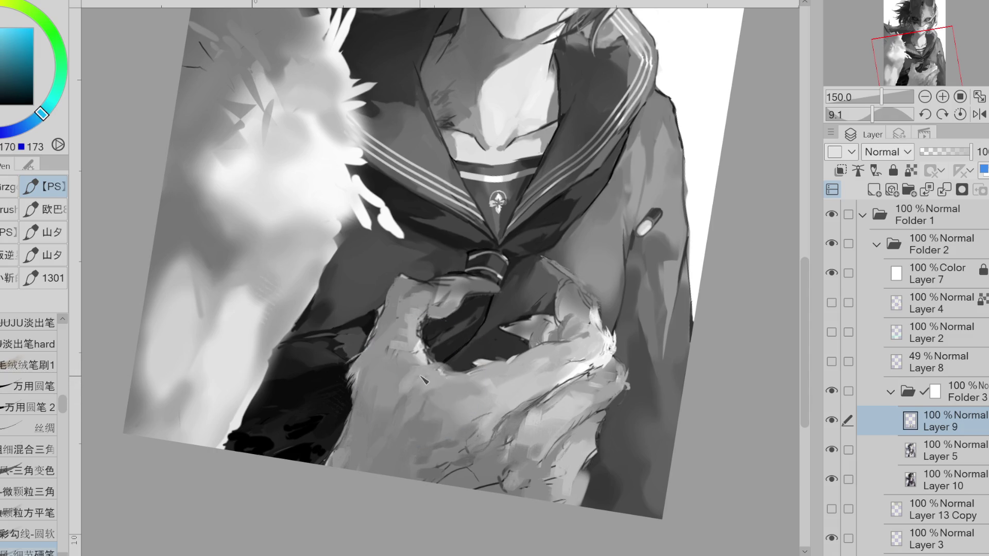
pyautogui.keyDown('alt'); pyautogui.click(435, 373); pyautogui.keyUp('alt')
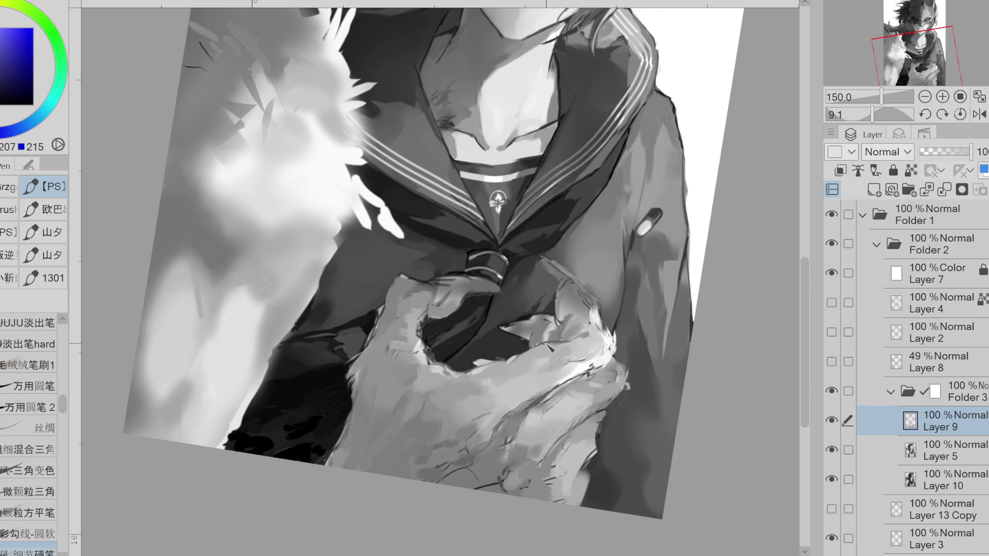
pyautogui.keyDown('alt'); pyautogui.click(571, 351); pyautogui.keyUp('alt')
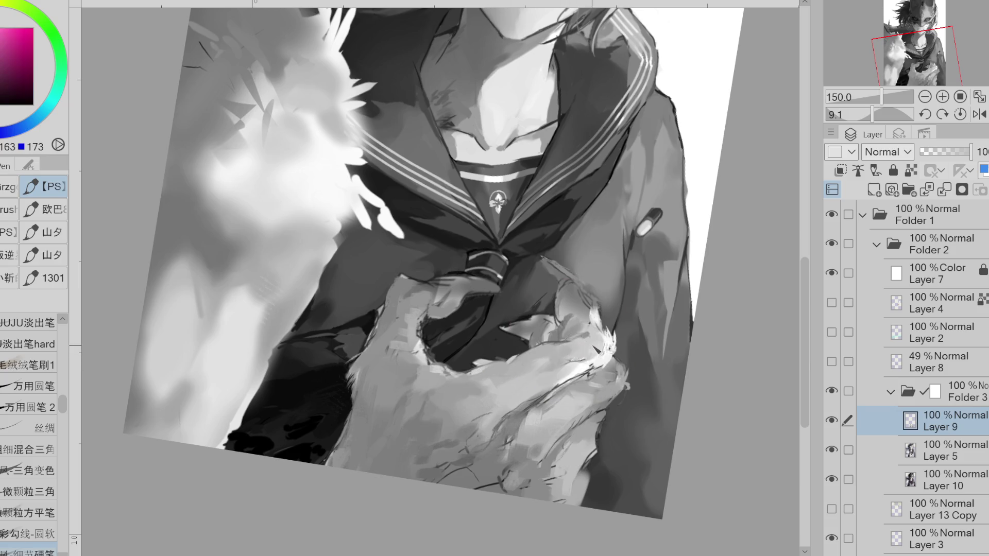
pyautogui.keyDown('alt'); pyautogui.click(578, 330); pyautogui.keyUp('alt')
pyautogui.keyDown('alt'); pyautogui.click(575, 331); pyautogui.keyUp('alt')
# Mirror the canvas horizontally and brush light strokes along the paw's upper fur edge
pyautogui.click(979, 114)
pyautogui.keyDown('alt'); pyautogui.click(307, 324); pyautogui.keyUp('alt')
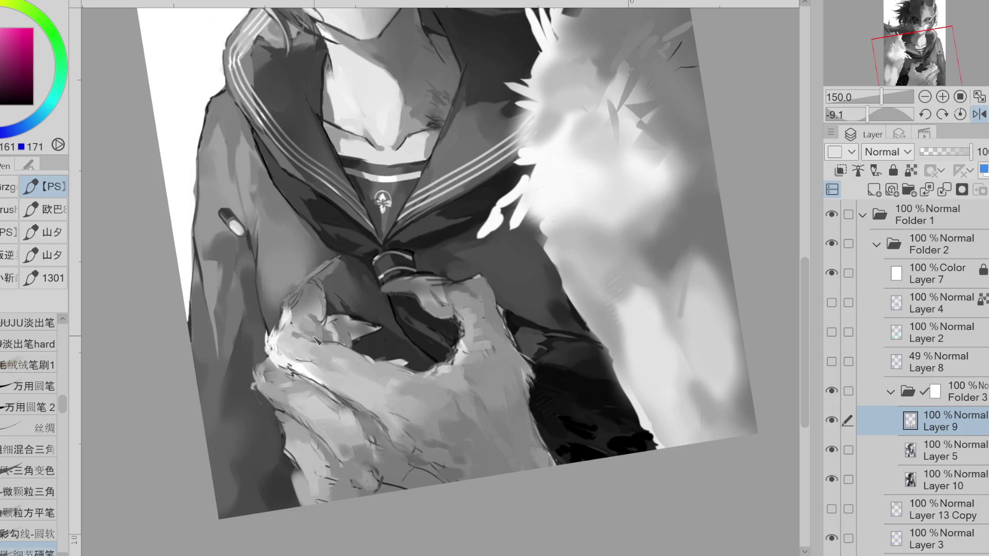
pyautogui.moveTo(317, 329)
pyautogui.mouseDown()
pyautogui.moveTo(320, 300)
pyautogui.moveTo(333, 302)
pyautogui.moveTo(315, 295)
pyautogui.moveTo(315, 278)
pyautogui.moveTo(291, 301)
pyautogui.moveTo(332, 265)
pyautogui.mouseUp()
# Resample light and dark fur greys and rotate the view toward the paw
pyautogui.keyDown('alt'); pyautogui.click(312, 298); pyautogui.keyUp('alt')
pyautogui.keyDown('alt'); pyautogui.click(290, 309); pyautogui.keyUp('alt')
pyautogui.keyDown('alt'); pyautogui.click(299, 312); pyautogui.keyUp('alt')
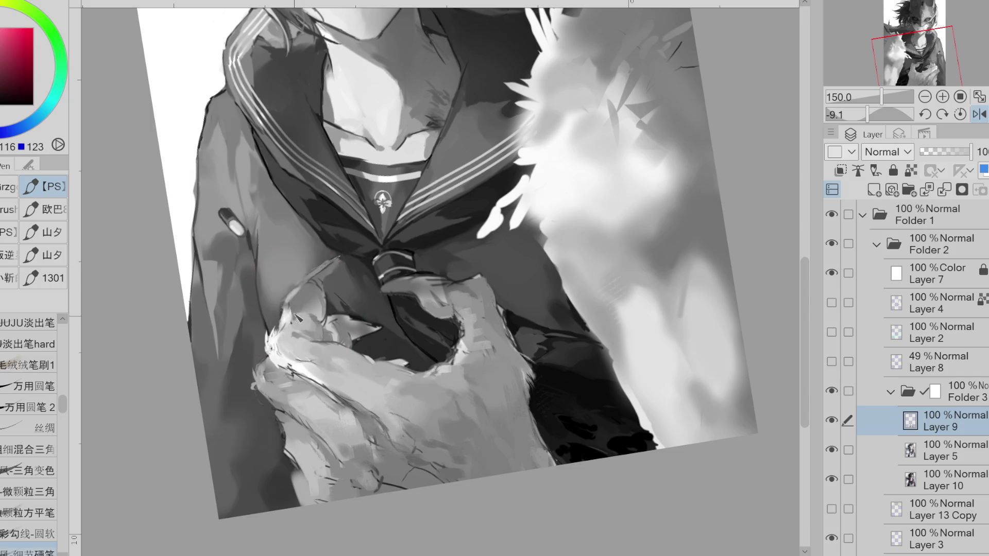
pyautogui.keyDown('alt'); pyautogui.click(297, 322); pyautogui.keyUp('alt')
pyautogui.keyDown('alt'); pyautogui.click(302, 308); pyautogui.keyUp('alt')
pyautogui.moveTo(412, 232)
pyautogui.mouseDown()
pyautogui.moveTo(330, 215)
pyautogui.moveTo(367, 210)
pyautogui.mouseUp()
# Eyedrop dark and mid shadow greys from the paw
pyautogui.keyDown('alt'); pyautogui.click(338, 210); pyautogui.keyUp('alt')
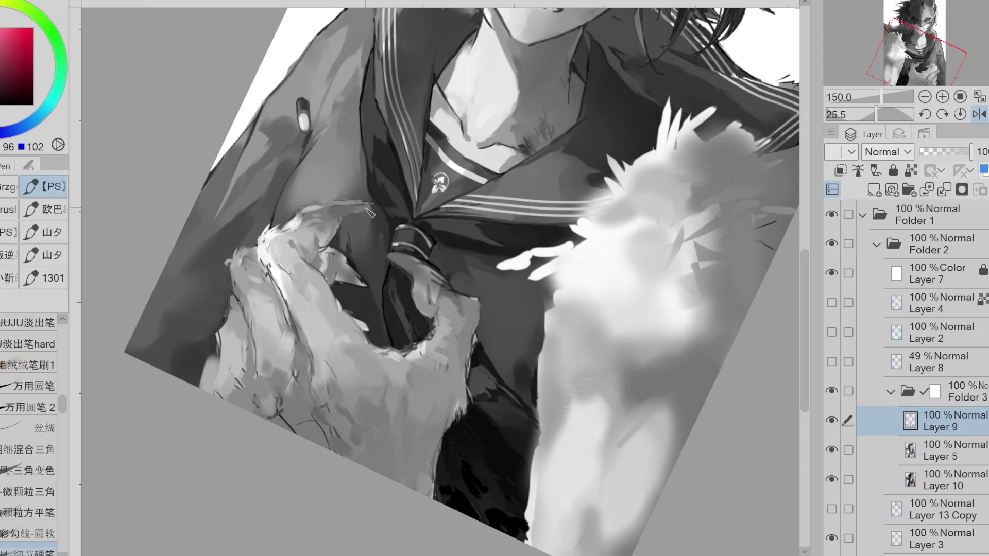
pyautogui.keyDown('alt'); pyautogui.click(319, 218); pyautogui.keyUp('alt')
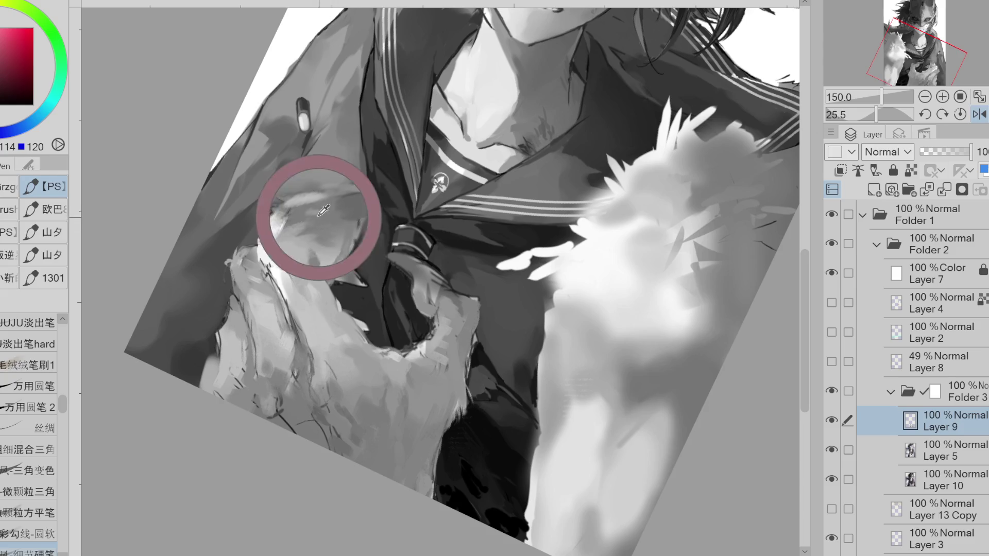
pyautogui.keyDown('alt'); pyautogui.click(323, 254); pyautogui.keyUp('alt')
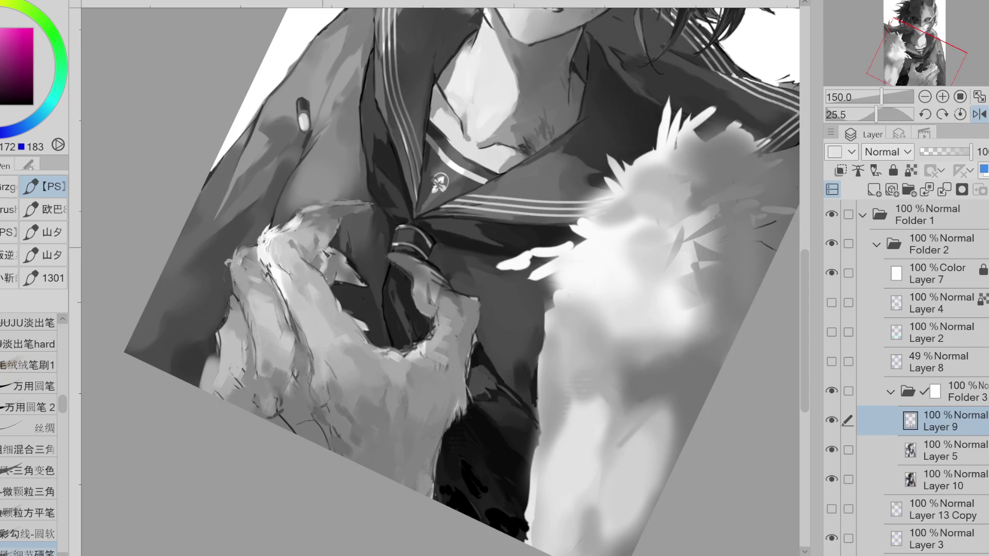
pyautogui.keyDown('alt'); pyautogui.click(350, 278); pyautogui.keyUp('alt')
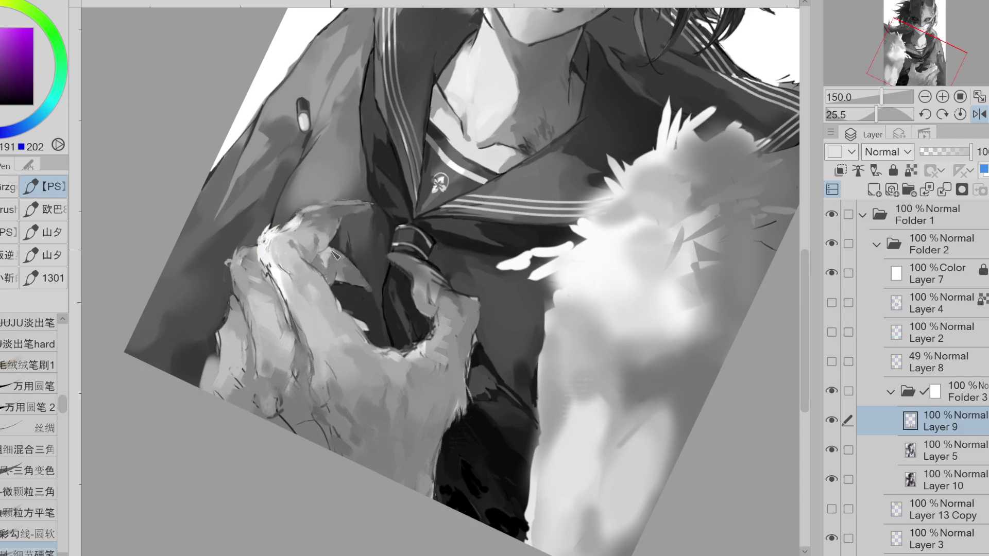
pyautogui.press('g')
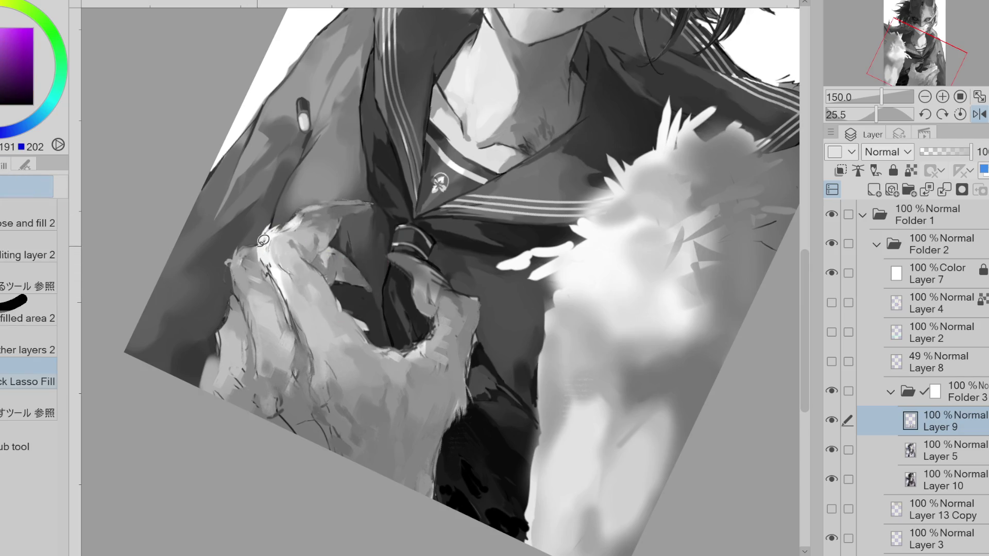
pyautogui.keyDown('alt'); pyautogui.click(254, 248); pyautogui.keyUp('alt')
pyautogui.press('p')
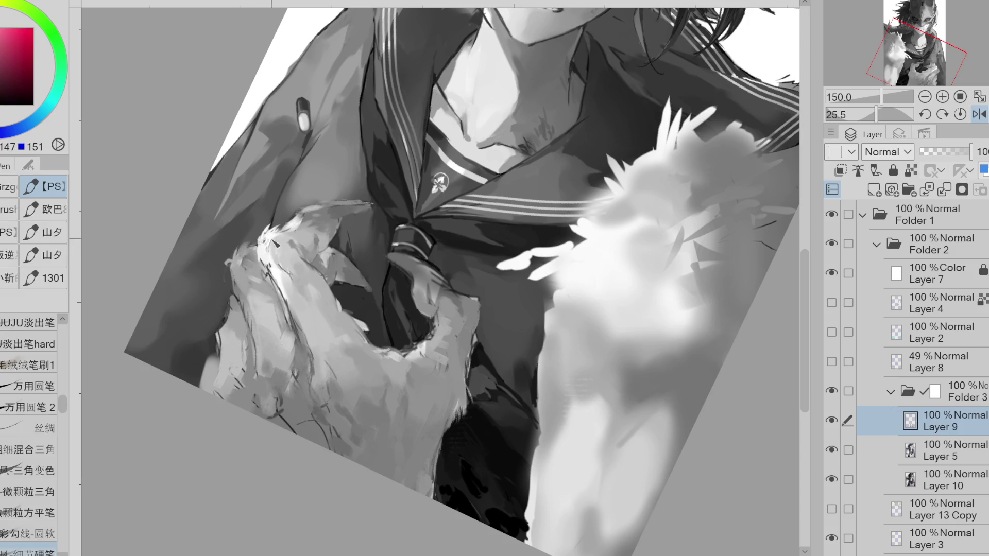
# Paint dark shadow strokes along the paw's claws
pyautogui.keyDown('alt'); pyautogui.click(273, 270); pyautogui.keyUp('alt')
pyautogui.moveTo(268, 265); pyautogui.dragTo(284, 288)
pyautogui.keyDown('alt'); pyautogui.click(271, 278); pyautogui.keyUp('alt')
pyautogui.keyDown('alt'); pyautogui.click(266, 275); pyautogui.keyUp('alt')
# Sample lighter highlight greys from the paw
pyautogui.keyDown('alt'); pyautogui.click(267, 273); pyautogui.keyUp('alt')
pyautogui.keyDown('alt'); pyautogui.click(319, 263); pyautogui.keyUp('alt')
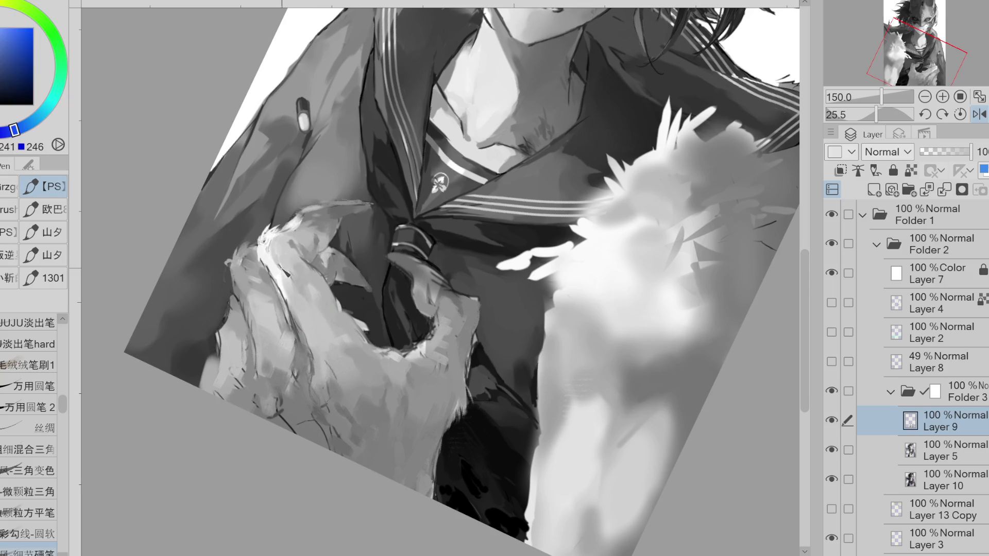
pyautogui.keyDown('alt'); pyautogui.click(317, 263); pyautogui.keyUp('alt')
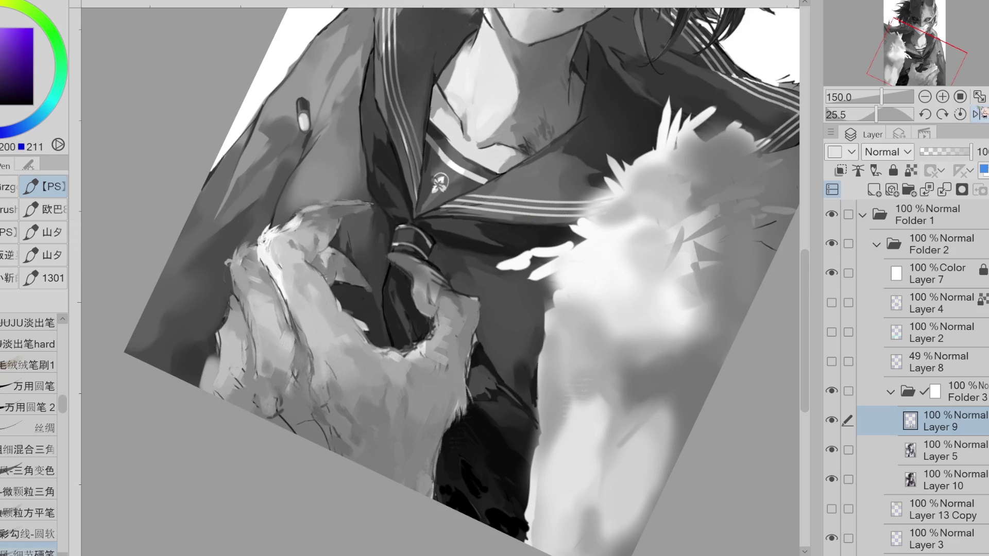
# Return the view to normal and sample several greys from the paw
pyautogui.press('h')
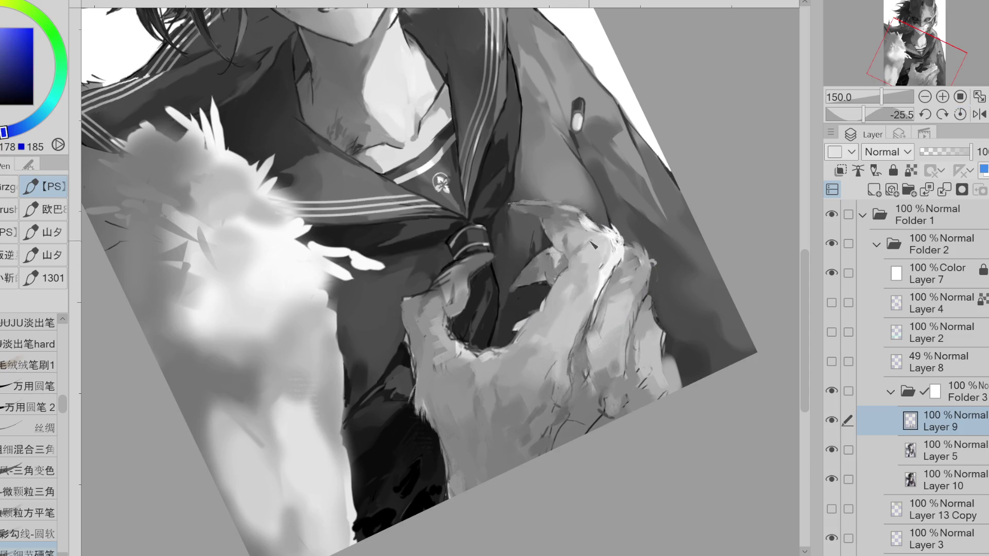
pyautogui.keyDown('alt'); pyautogui.click(582, 260); pyautogui.keyUp('alt')
pyautogui.keyDown('alt'); pyautogui.click(579, 254); pyautogui.keyUp('alt')
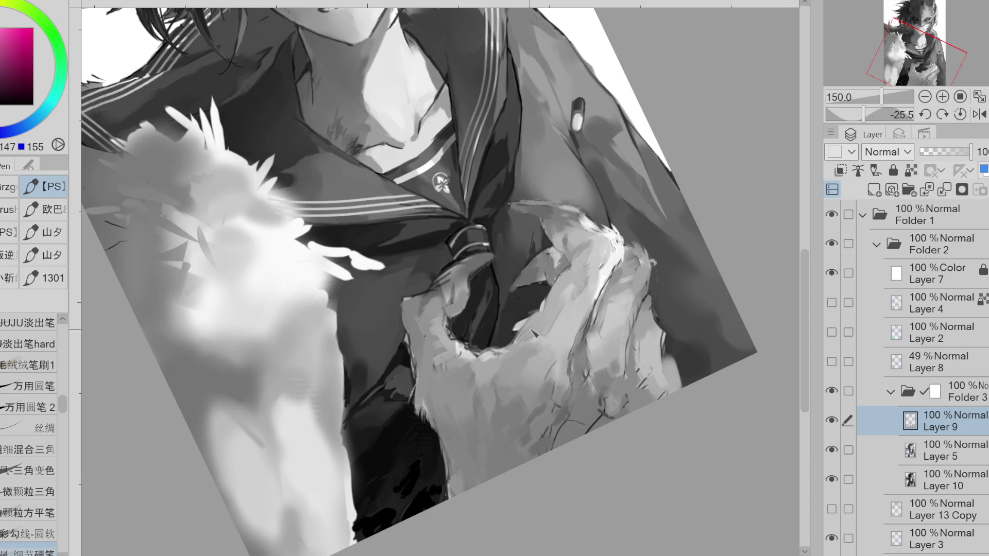
pyautogui.keyDown('alt'); pyautogui.click(529, 344); pyautogui.keyUp('alt')
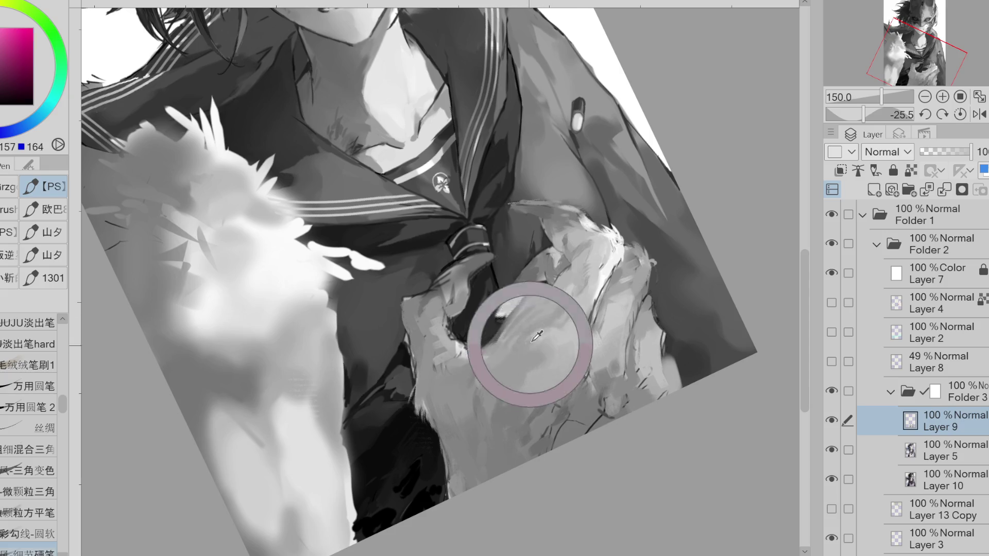
pyautogui.keyDown('alt'); pyautogui.click(502, 353); pyautogui.keyUp('alt')
pyautogui.keyDown('alt'); pyautogui.click(498, 354); pyautogui.keyUp('alt')
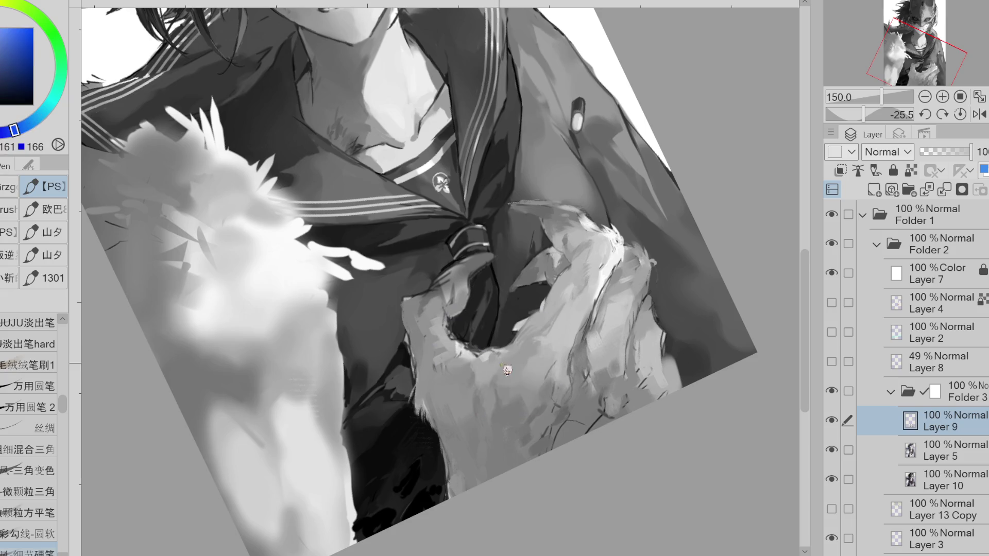
pyautogui.keyDown('alt'); pyautogui.click(495, 355); pyautogui.keyUp('alt')
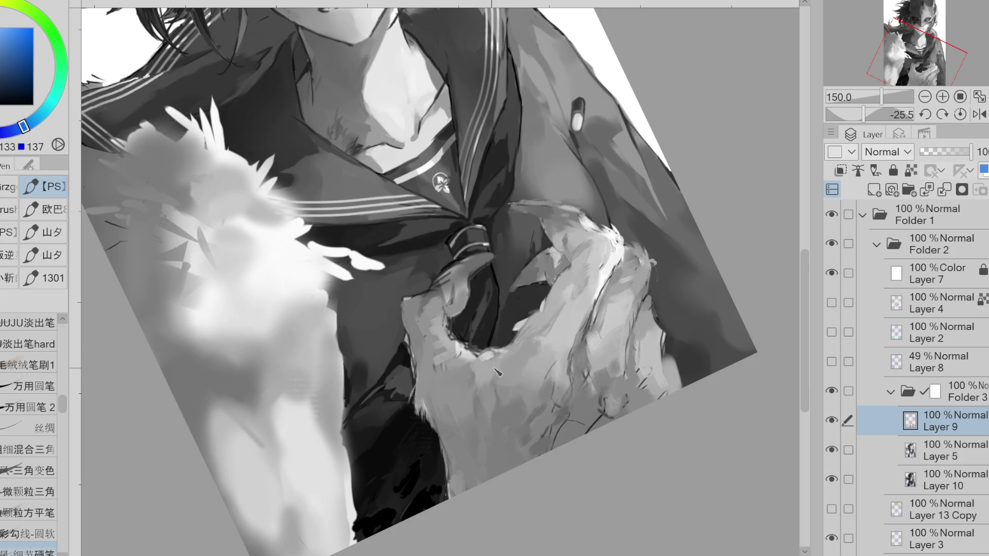
# Pick lighter paw greys and mirror the canvas horizontally
pyautogui.keyDown('alt'); pyautogui.click(566, 275); pyautogui.keyUp('alt')
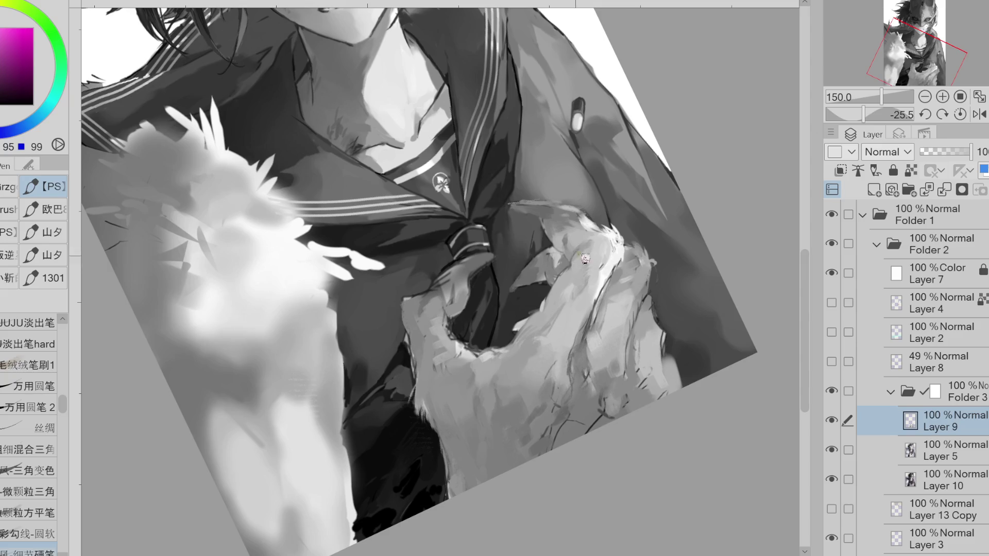
pyautogui.keyDown('alt'); pyautogui.click(576, 263); pyautogui.keyUp('alt')
pyautogui.keyDown('alt'); pyautogui.click(603, 294); pyautogui.keyUp('alt')
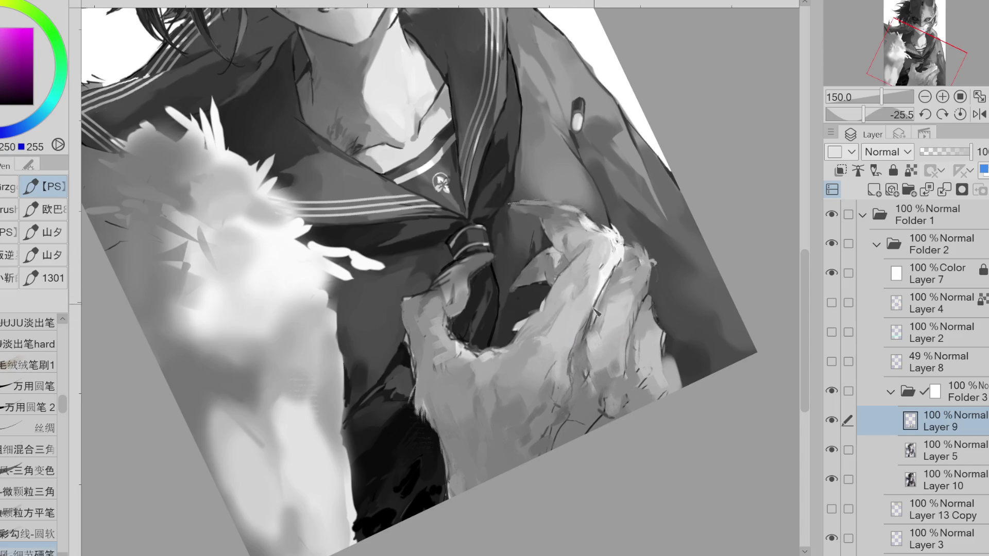
pyautogui.keyDown('alt'); pyautogui.click(584, 238); pyautogui.keyUp('alt')
pyautogui.click(979, 114)
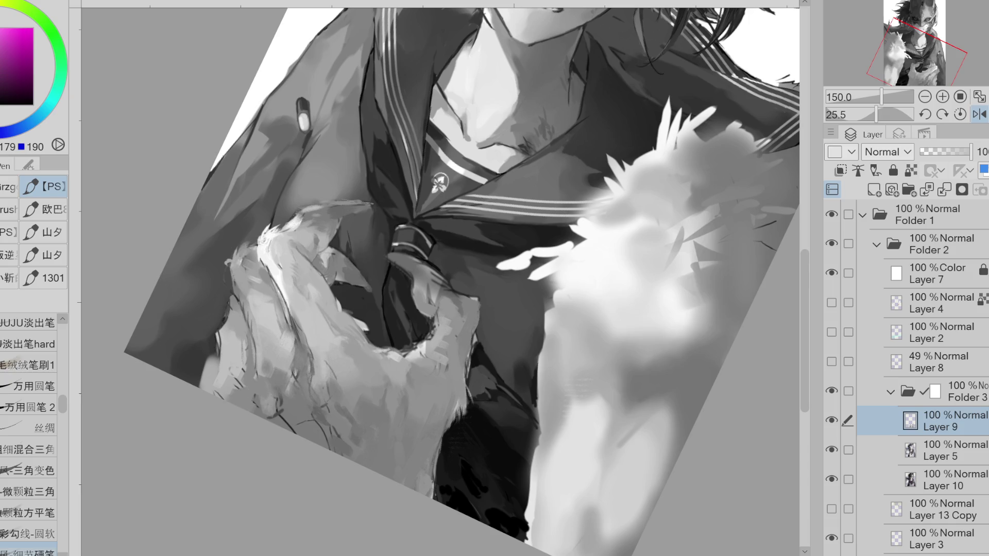
# Sample light and darker tones from the hand
pyautogui.keyDown('alt'); pyautogui.click(293, 230); pyautogui.keyUp('alt')
pyautogui.keyDown('alt'); pyautogui.click(292, 230); pyautogui.keyUp('alt')
pyautogui.keyDown('alt'); pyautogui.click(313, 215); pyautogui.keyUp('alt')
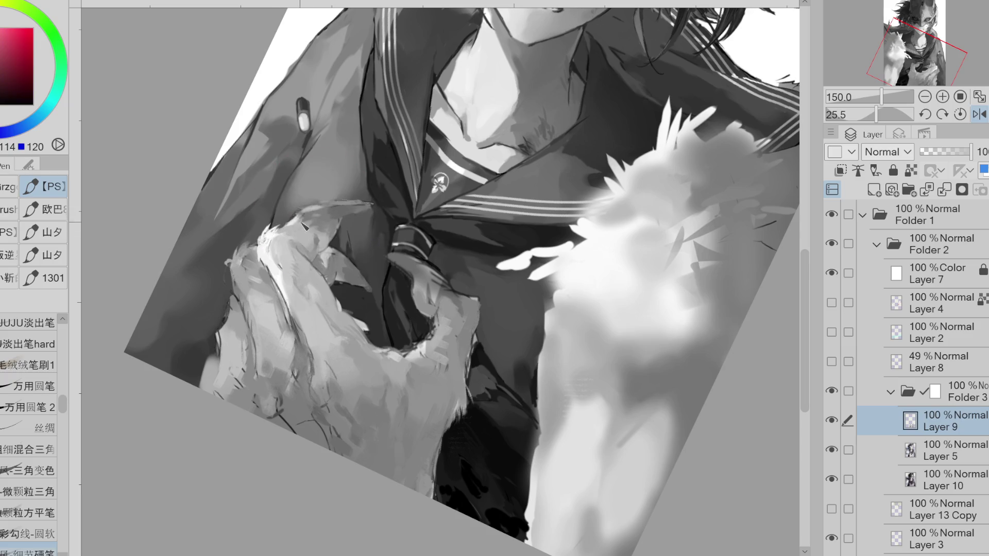
# Sample darker paw greys, then select the 万用圆笔 round brush with a near-black colour
pyautogui.keyDown('alt'); pyautogui.click(343, 224); pyautogui.keyUp('alt')
pyautogui.keyDown('alt'); pyautogui.click(334, 215); pyautogui.keyUp('alt')
pyautogui.keyDown('alt'); pyautogui.click(343, 207); pyautogui.keyUp('alt')
pyautogui.click(31, 387)
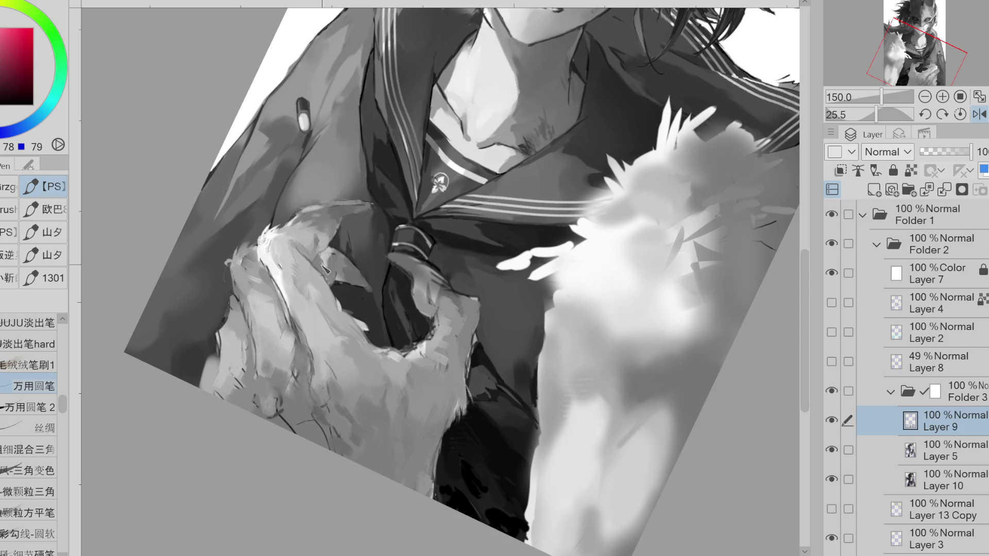
pyautogui.press('x')
# Paint a dark stroke along the paw's top edge, touch it up with mid grey, and resample greys
pyautogui.press('h')
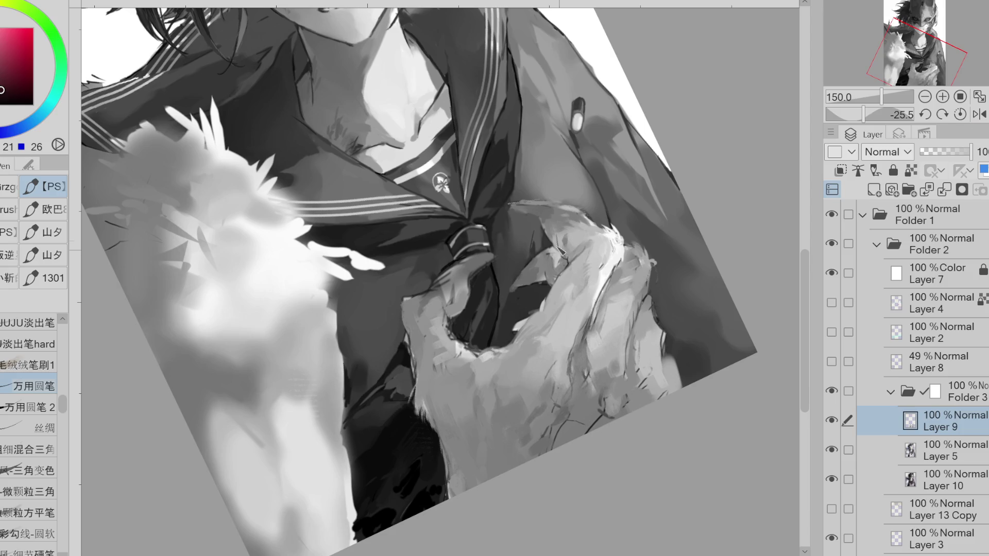
pyautogui.moveTo(593, 219)
pyautogui.mouseDown()
pyautogui.moveTo(523, 207)
pyautogui.moveTo(598, 246)
pyautogui.moveTo(535, 209)
pyautogui.moveTo(569, 259)
pyautogui.mouseUp()
pyautogui.keyDown('alt'); pyautogui.click(571, 252); pyautogui.keyUp('alt')
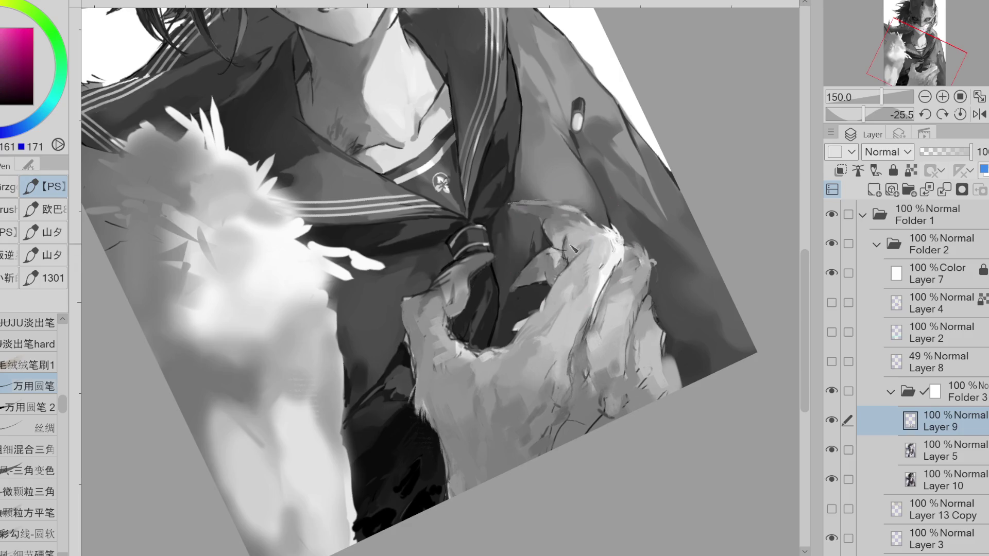
pyautogui.moveTo(597, 252); pyautogui.dragTo(605, 250)
pyautogui.keyDown('alt'); pyautogui.click(567, 242); pyautogui.keyUp('alt')
pyautogui.keyDown('alt'); pyautogui.click(567, 235); pyautogui.keyUp('alt')
# Mirror the view and sample light, pale and darker greys from the paw
pyautogui.press('h')
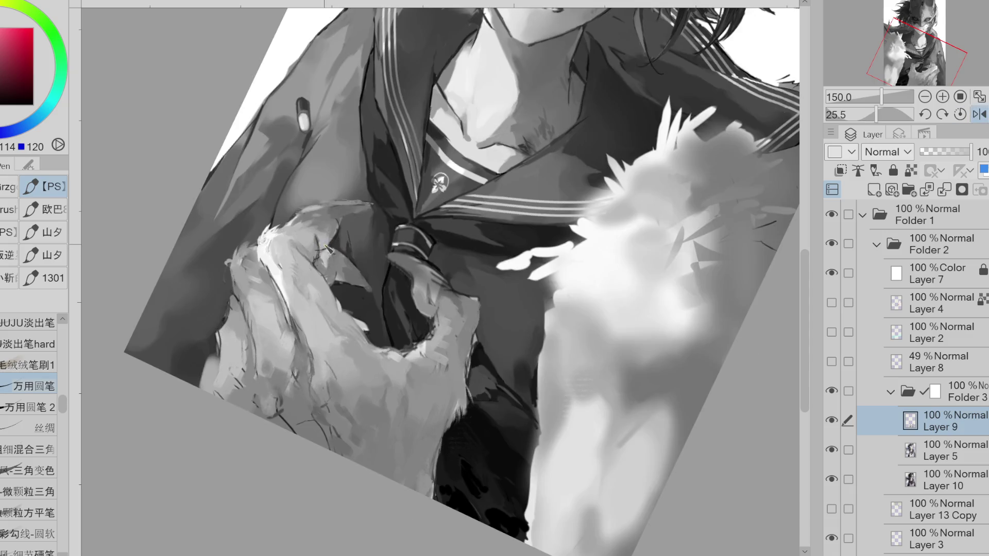
pyautogui.keyDown('alt'); pyautogui.click(315, 244); pyautogui.keyUp('alt')
pyautogui.keyDown('alt'); pyautogui.click(315, 257); pyautogui.keyUp('alt')
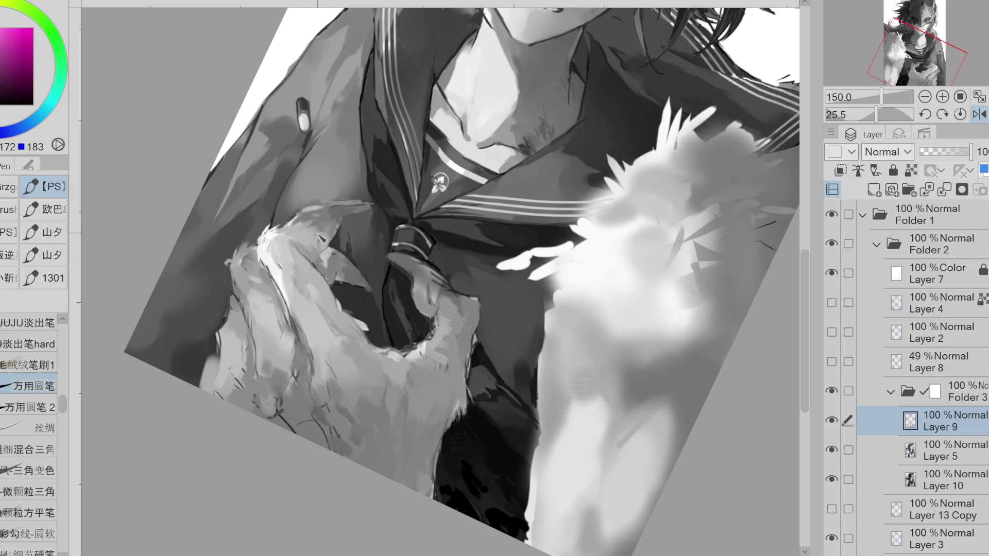
pyautogui.keyDown('alt'); pyautogui.click(288, 249); pyautogui.keyUp('alt')
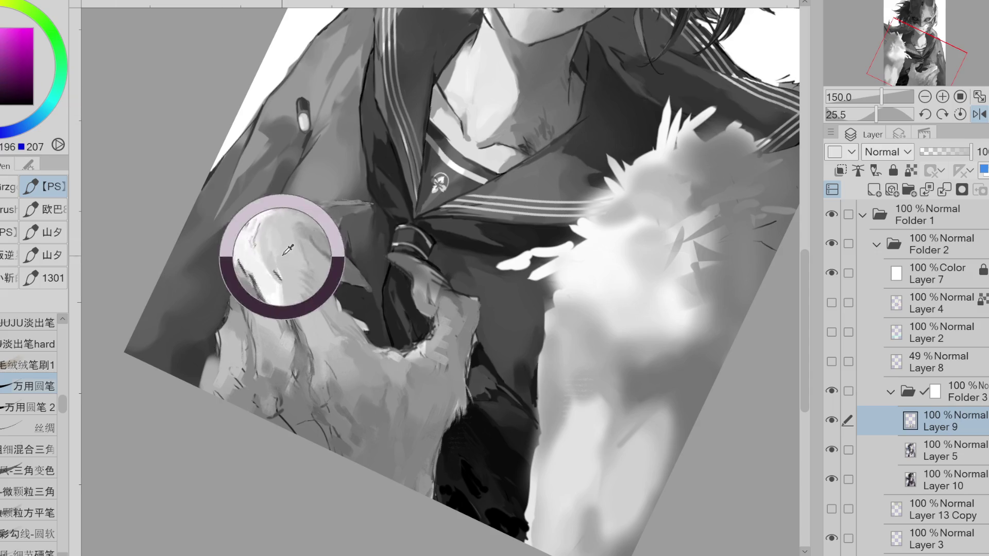
pyautogui.keyDown('alt'); pyautogui.click(302, 271); pyautogui.keyUp('alt')
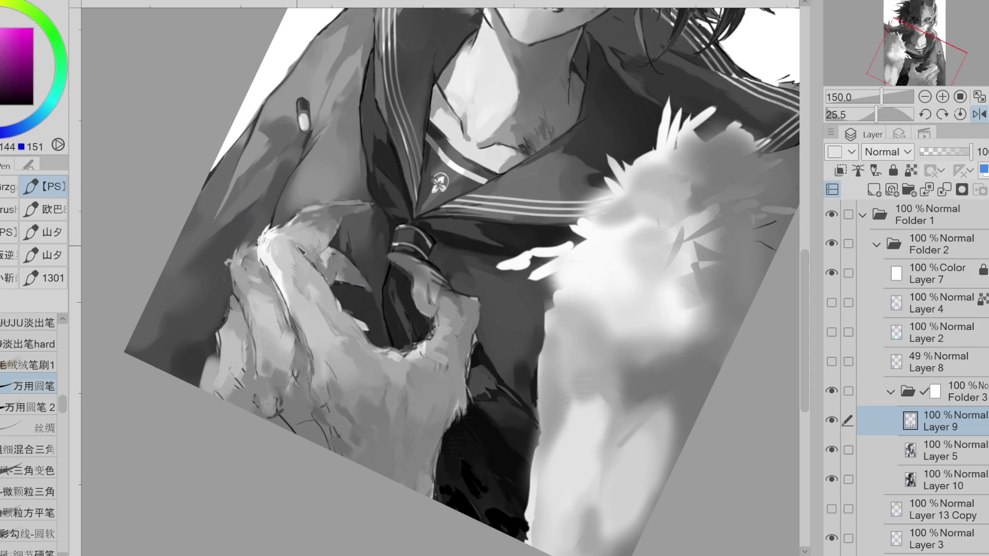
# Pick a light grey, then erase part of the paw's dark shading with the Hard eraser
pyautogui.keyDown('alt'); pyautogui.click(303, 253); pyautogui.keyUp('alt')
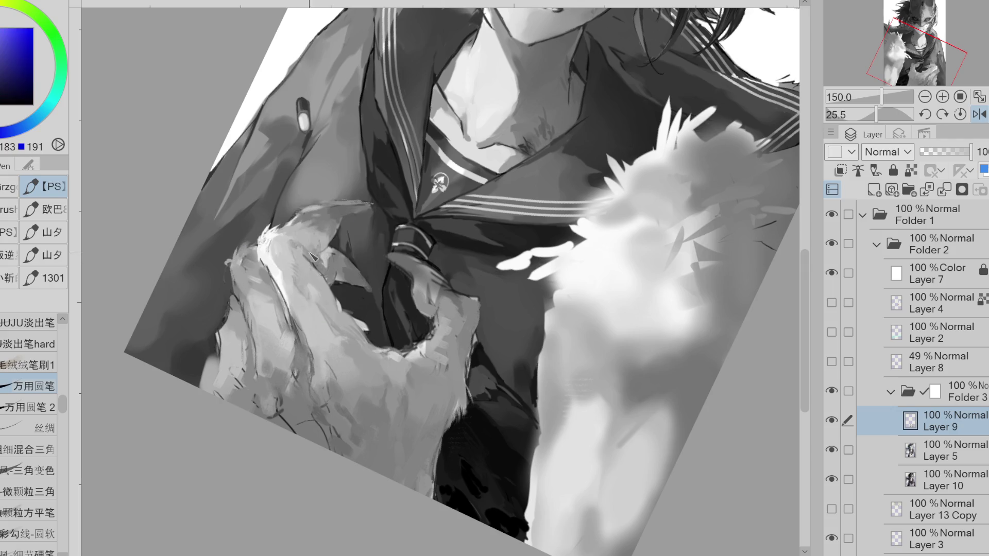
pyautogui.keyDown('alt'); pyautogui.click(301, 242); pyautogui.keyUp('alt')
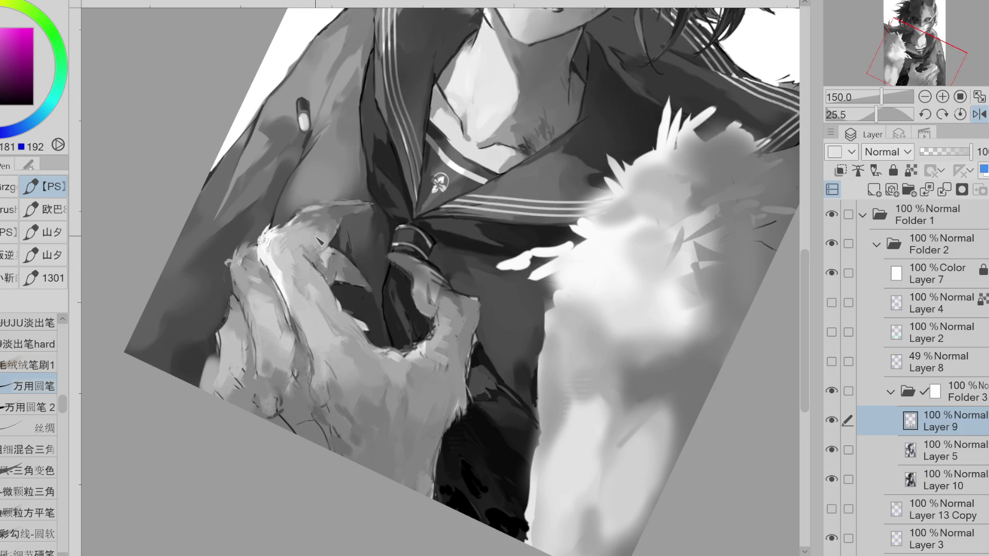
pyautogui.press('e')
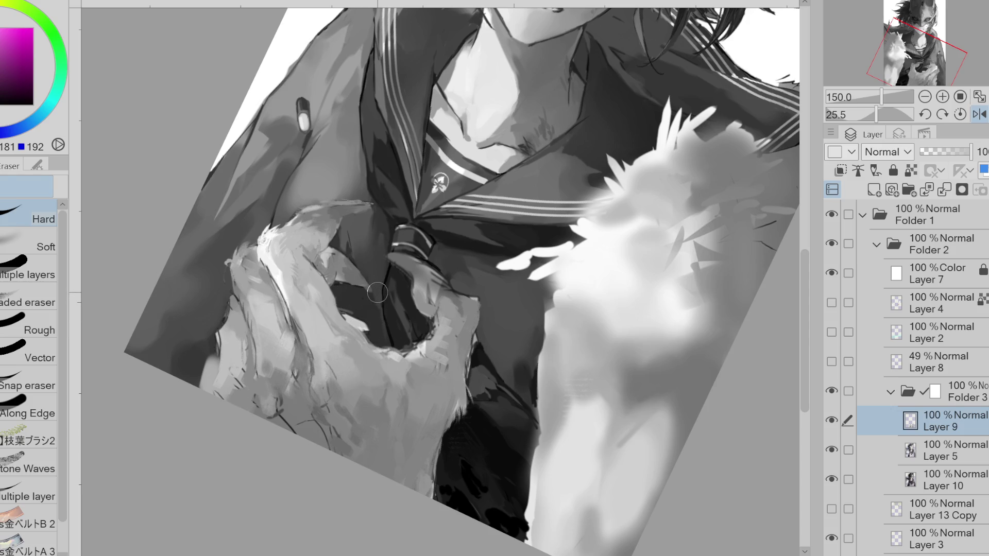
pyautogui.moveTo(361, 301); pyautogui.dragTo(339, 330)
# Lower Folder 3 to 35% opacity and make Layer 8 visible and active
pyautogui.click(968, 396)
pyautogui.click(938, 151)
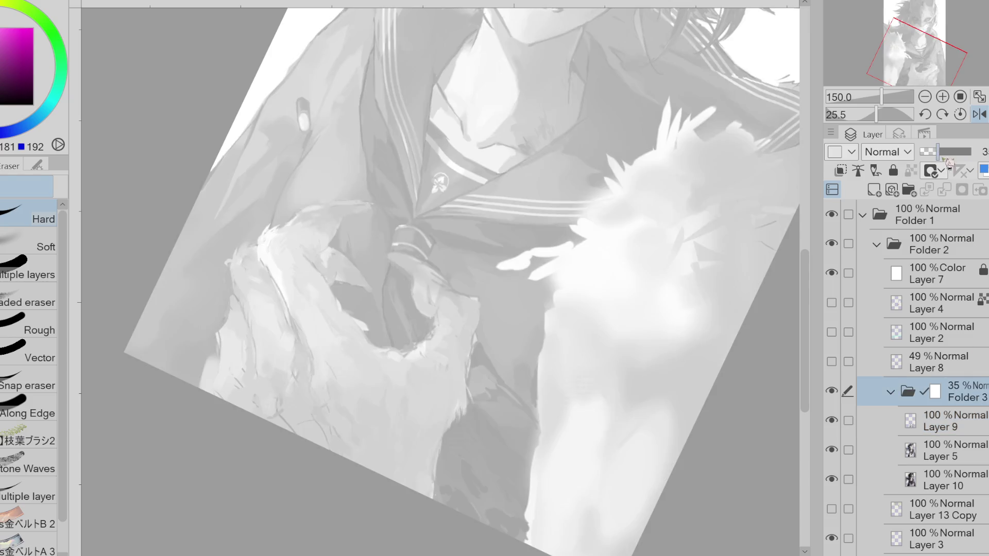
pyautogui.click(880, 358)
pyautogui.click(831, 362)
# Draw curved line strokes down the arm, undoing the first attempt
pyautogui.press('p')
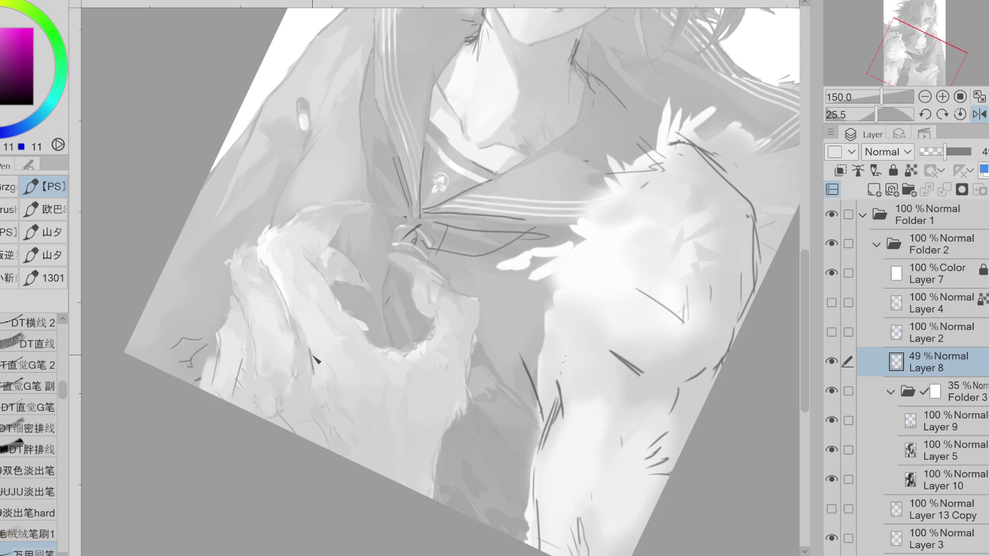
pyautogui.moveTo(312, 372); pyautogui.dragTo(337, 423)
pyautogui.moveTo(313, 386)
pyautogui.mouseDown()
pyautogui.moveTo(338, 387)
pyautogui.moveTo(348, 432)
pyautogui.mouseUp()
pyautogui.hotkey('ctrl', 'z')
pyautogui.hotkey('ctrl', 'z')
pyautogui.press('e')
pyautogui.press('p')
pyautogui.press('e')
pyautogui.press('p')
# Add short lines further down the arm, undoing the lower extension
pyautogui.moveTo(341, 424); pyautogui.dragTo(346, 443)
pyautogui.press('e')
pyautogui.press('p')
pyautogui.moveTo(344, 446); pyautogui.dragTo(354, 461)
pyautogui.hotkey('ctrl', 'z')
pyautogui.press('e')
pyautogui.press('p')
pyautogui.press('e')
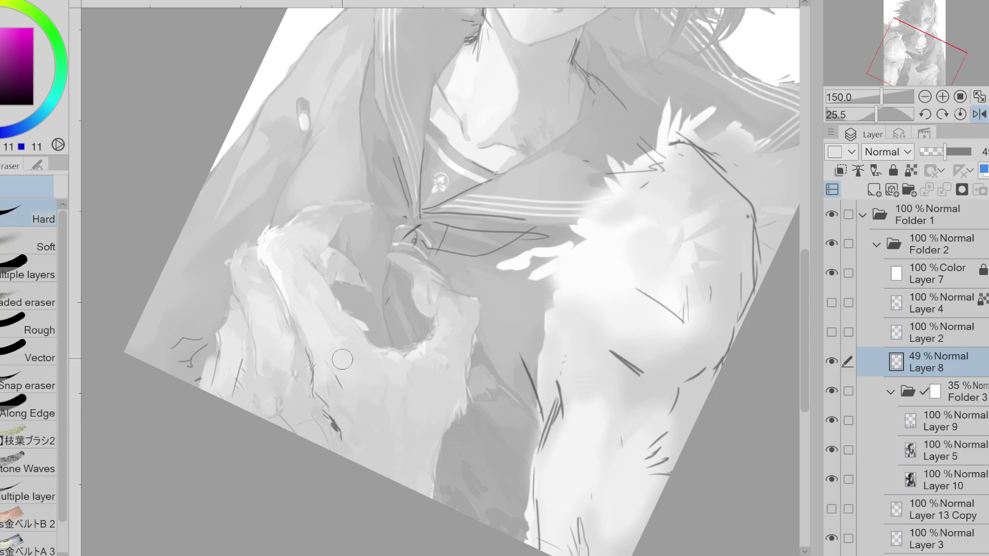
pyautogui.press('p')
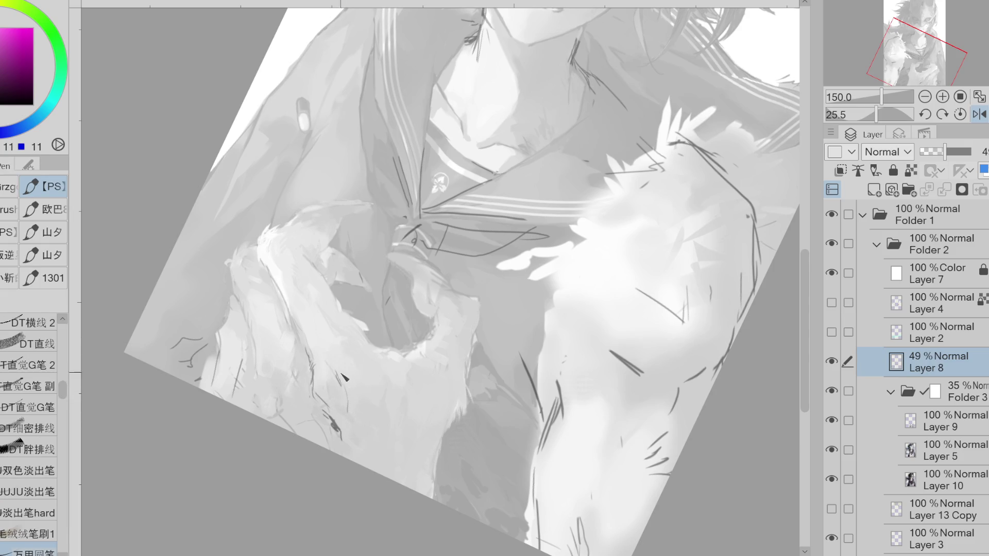